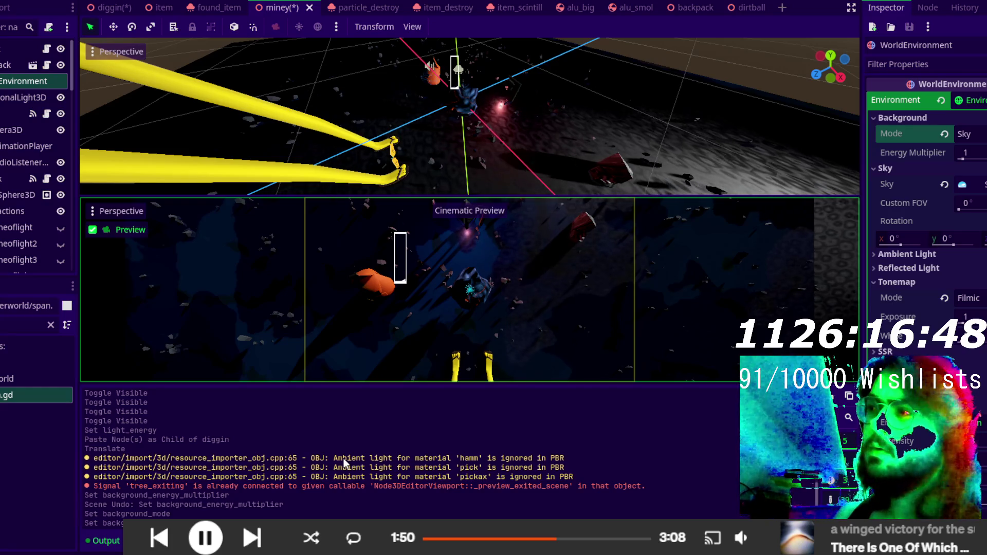
- Orbit the view and select goud as the parent node
{"action": "mouse_move", "coordinate": [440, 185]}
{"action": "left_mouse_down"}
{"action": "mouse_move", "coordinate": [405, 135]}
{"action": "mouse_move", "coordinate": [588, 158]}
{"action": "mouse_move", "coordinate": [472, 141]}
{"action": "mouse_move", "coordinate": [495, 232]}
{"action": "left_mouse_up"}
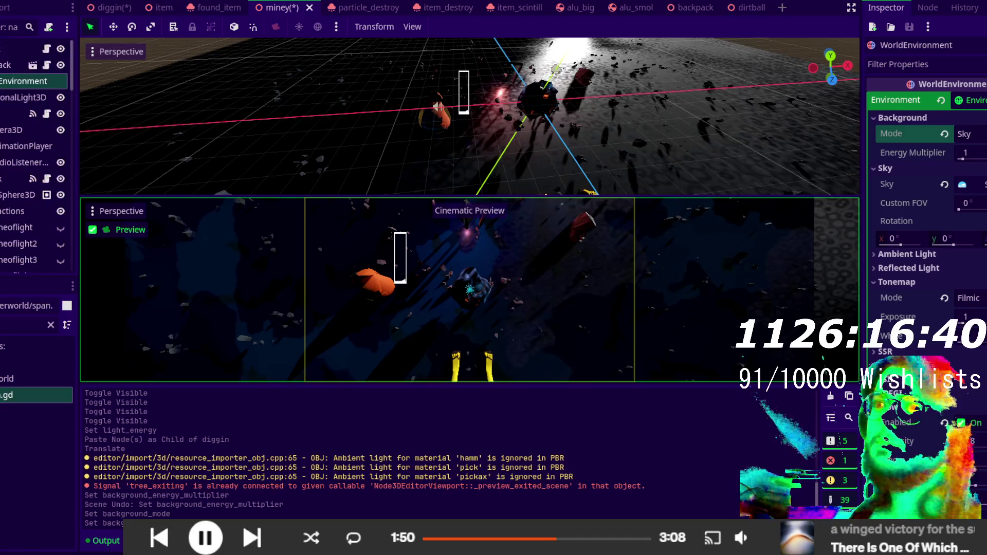
{"action": "scroll", "coordinate": [7, 224], "scroll_direction": "down", "scroll_amount": 5}
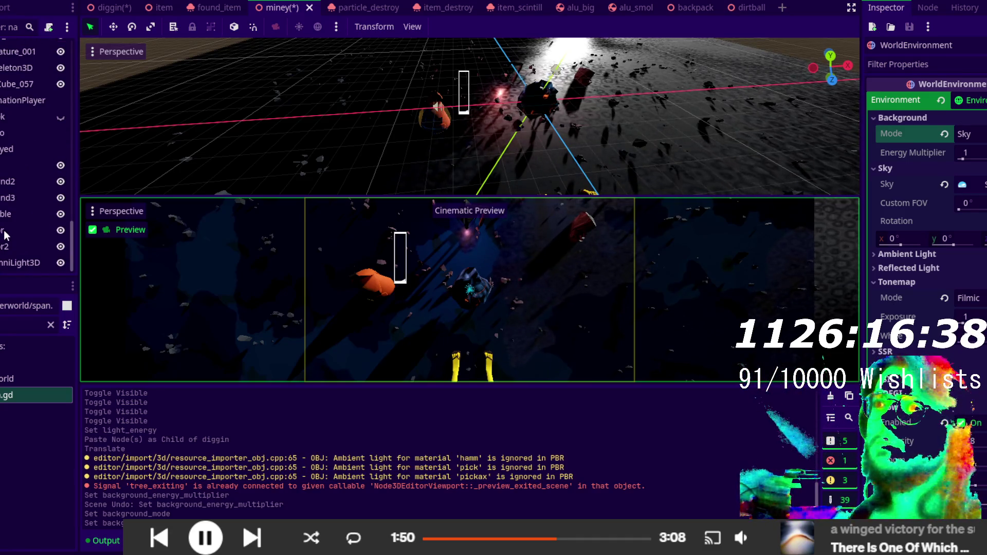
{"action": "left_click", "coordinate": [9, 247]}
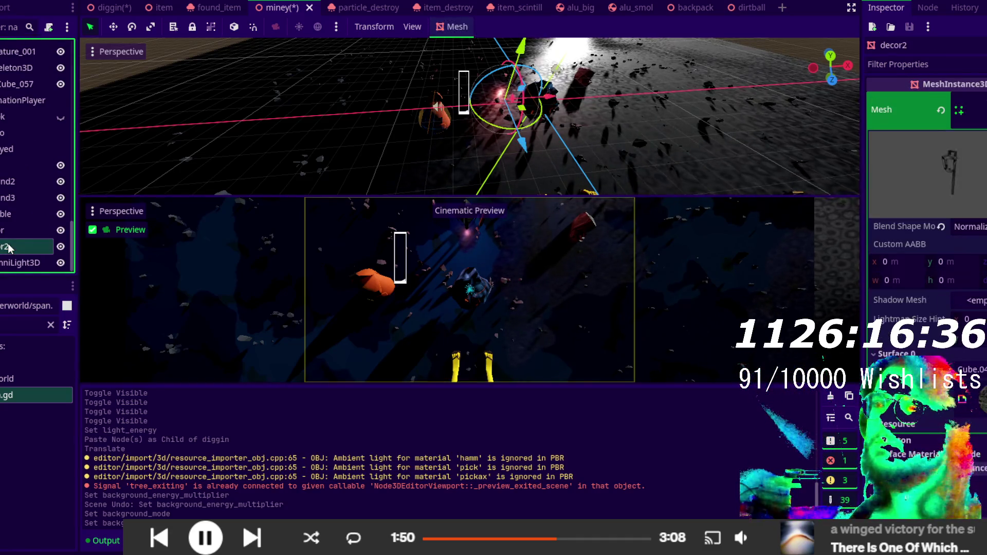
{"action": "left_click", "coordinate": [5, 168]}
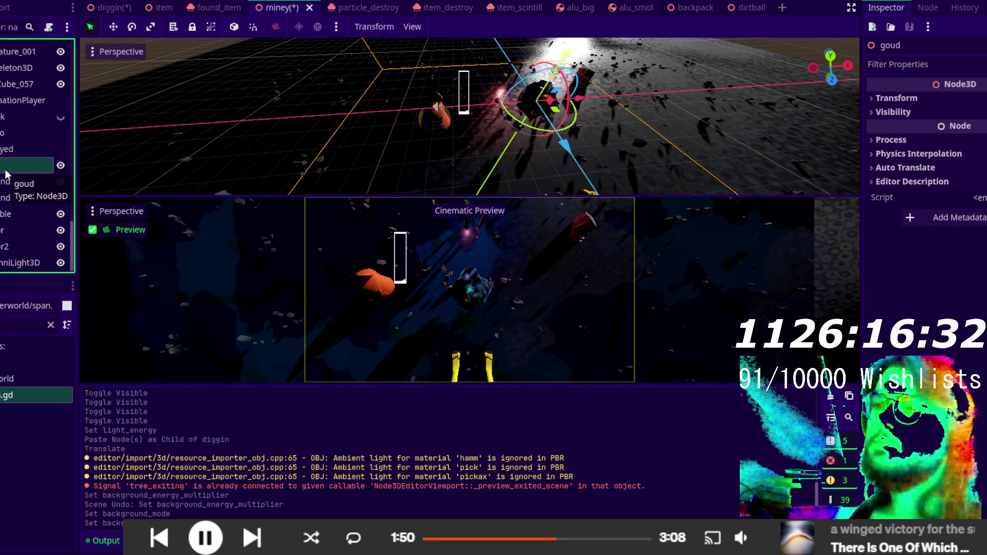
- Add a MeshInstance3D child under goud and name it pik
{"action": "key", "text": "ctrl+a"}
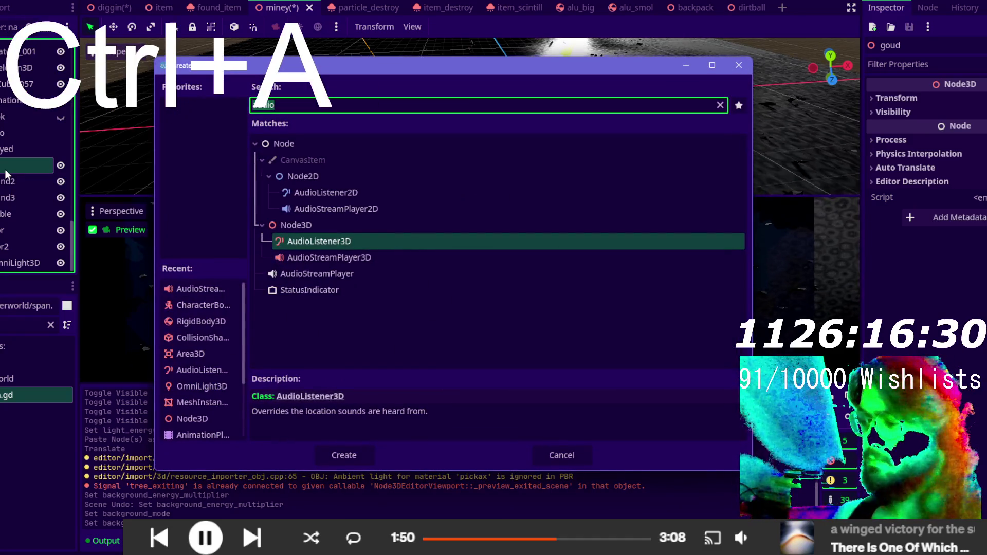
{"action": "type", "text": "mesh"}
{"action": "key", "text": "Return"}
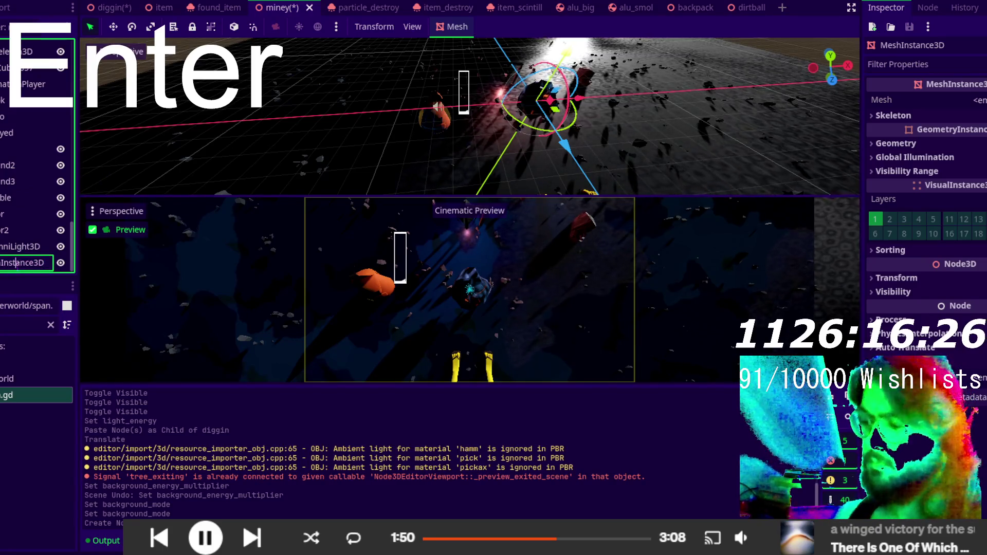
{"action": "key", "text": "ctrl+a"}
{"action": "type", "text": "pik"}
{"action": "key", "text": "Return"}
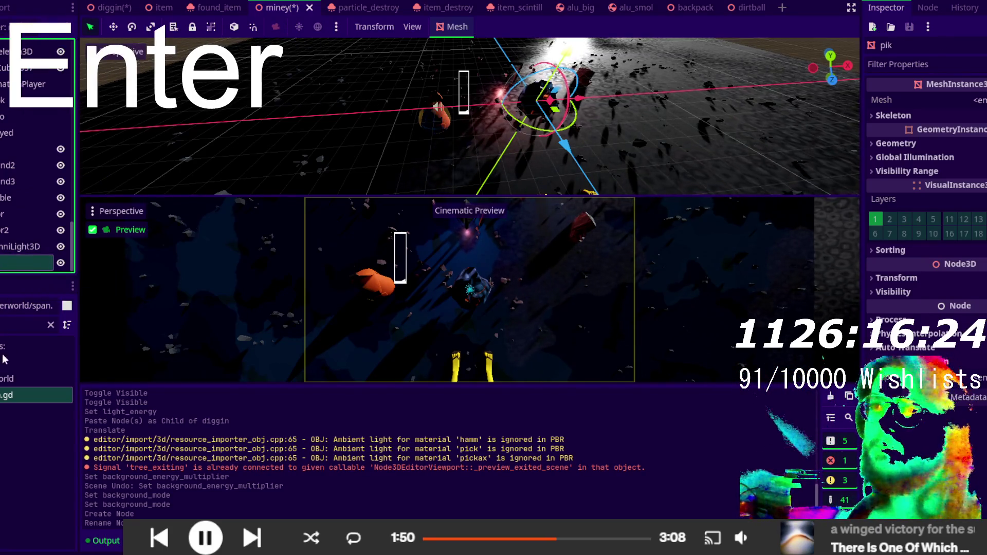
{"action": "left_click", "coordinate": [33, 325]}
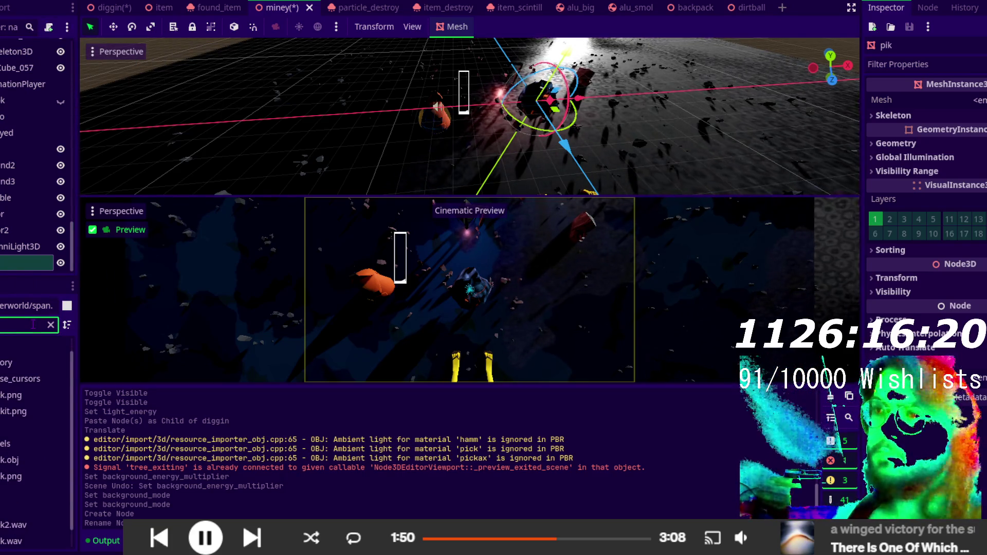
- Assign pick.obj as pik's mesh and shift the pickaxe left along X
{"action": "scroll", "coordinate": [29, 451], "scroll_direction": "down", "scroll_amount": 1}
{"action": "left_click", "coordinate": [14, 440]}
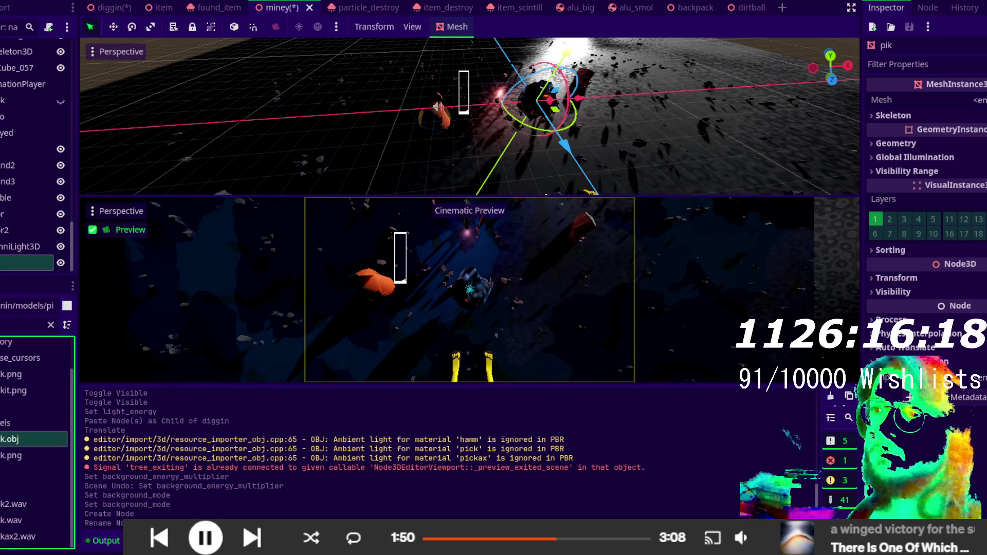
{"action": "mouse_move", "coordinate": [14, 439]}
{"action": "left_mouse_down"}
{"action": "mouse_move", "coordinate": [463, 288]}
{"action": "mouse_move", "coordinate": [873, 70]}
{"action": "left_mouse_up"}
{"action": "left_click_drag", "start_coordinate": [981, 108], "coordinate": [979, 103]}
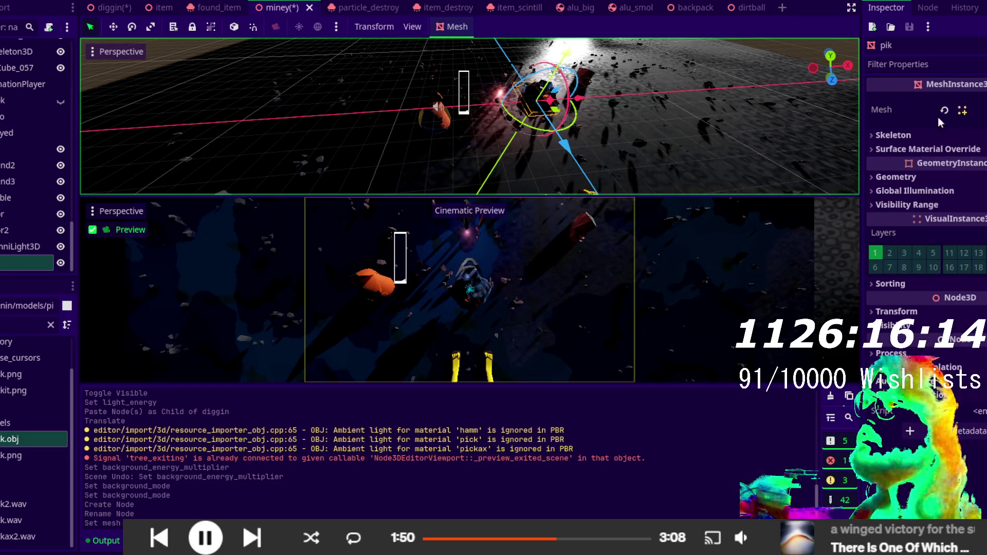
{"action": "left_click_drag", "start_coordinate": [575, 104], "coordinate": [476, 109]}
{"action": "scroll", "coordinate": [437, 149], "scroll_direction": "up", "scroll_amount": 5}
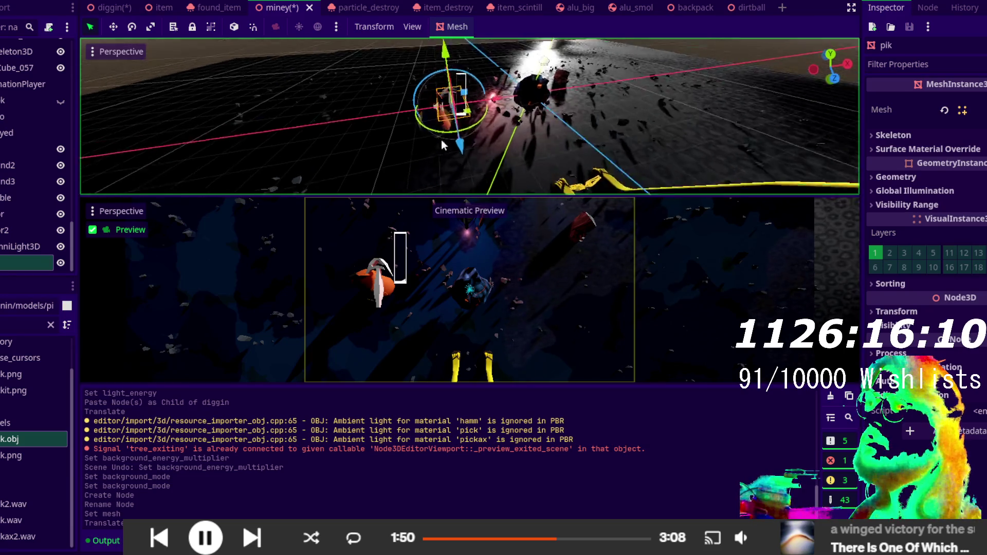
{"action": "mouse_move", "coordinate": [446, 127]}
{"action": "left_mouse_down"}
{"action": "mouse_move", "coordinate": [505, 149]}
{"action": "mouse_move", "coordinate": [560, 151]}
{"action": "mouse_move", "coordinate": [464, 181]}
{"action": "mouse_move", "coordinate": [424, 164]}
{"action": "mouse_move", "coordinate": [494, 85]}
{"action": "mouse_move", "coordinate": [469, 133]}
{"action": "left_mouse_up"}
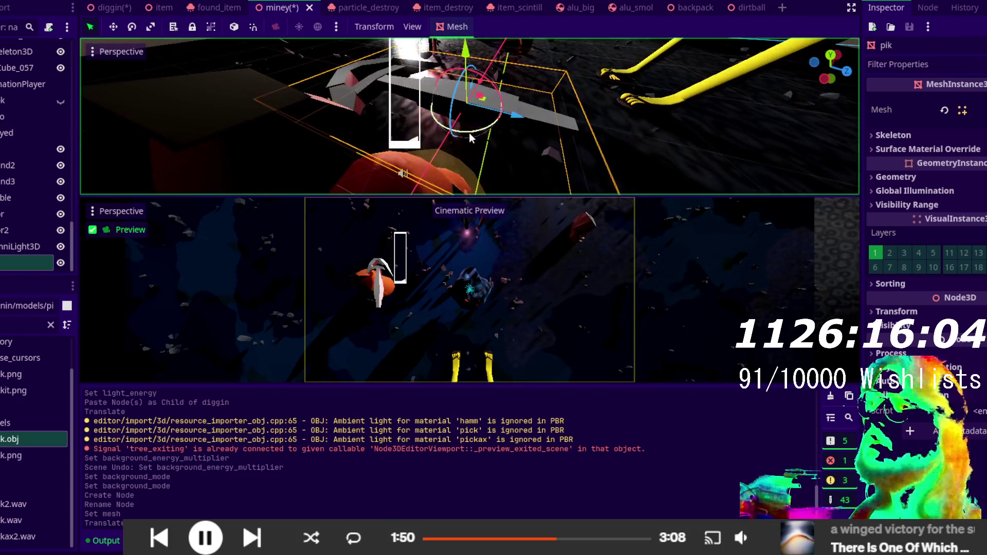
- Expand the pick.obj mesh resource and its Surface 0 material in the Inspector
{"action": "left_click", "coordinate": [971, 110]}
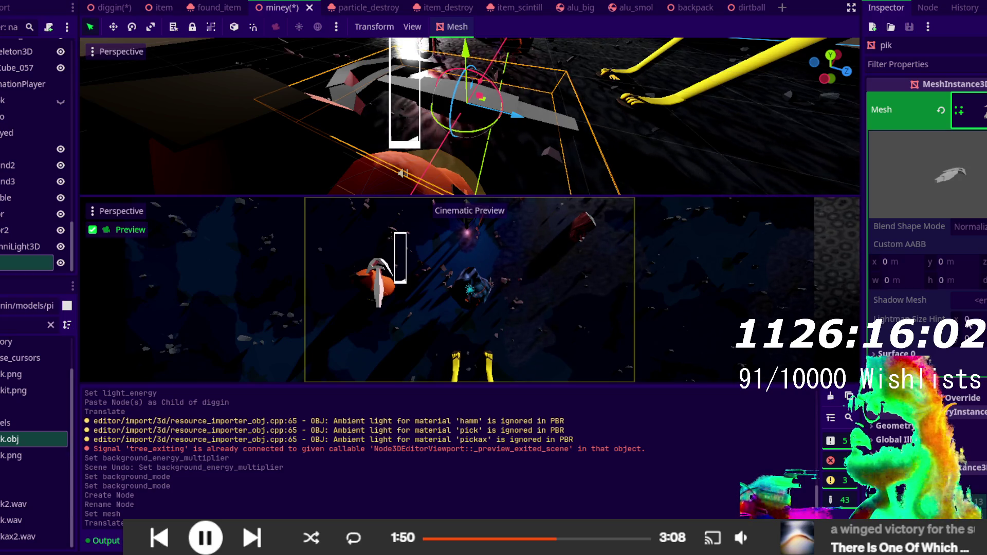
{"action": "left_click", "coordinate": [897, 354]}
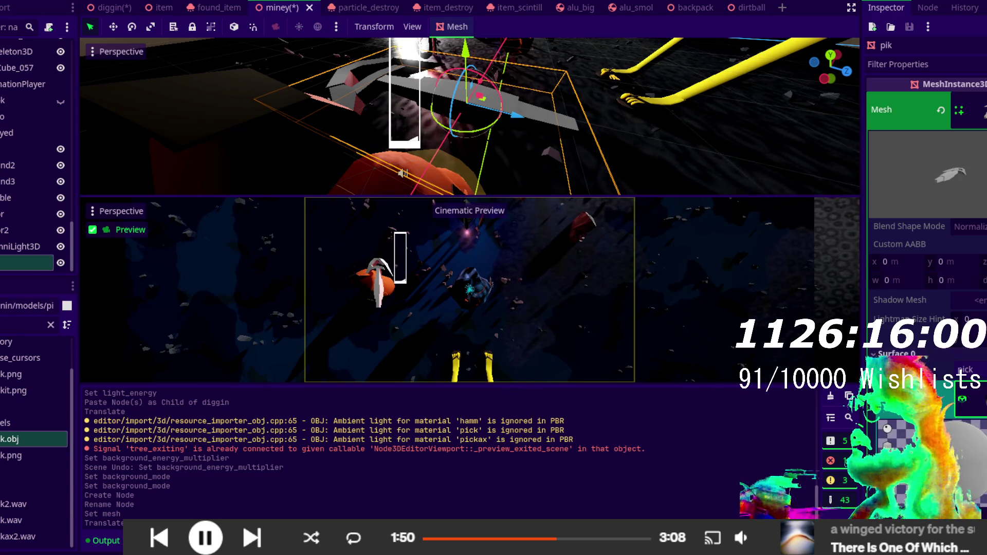
{"action": "scroll", "coordinate": [952, 380], "scroll_direction": "down", "scroll_amount": 3}
{"action": "scroll", "coordinate": [952, 379], "scroll_direction": "up", "scroll_amount": 3}
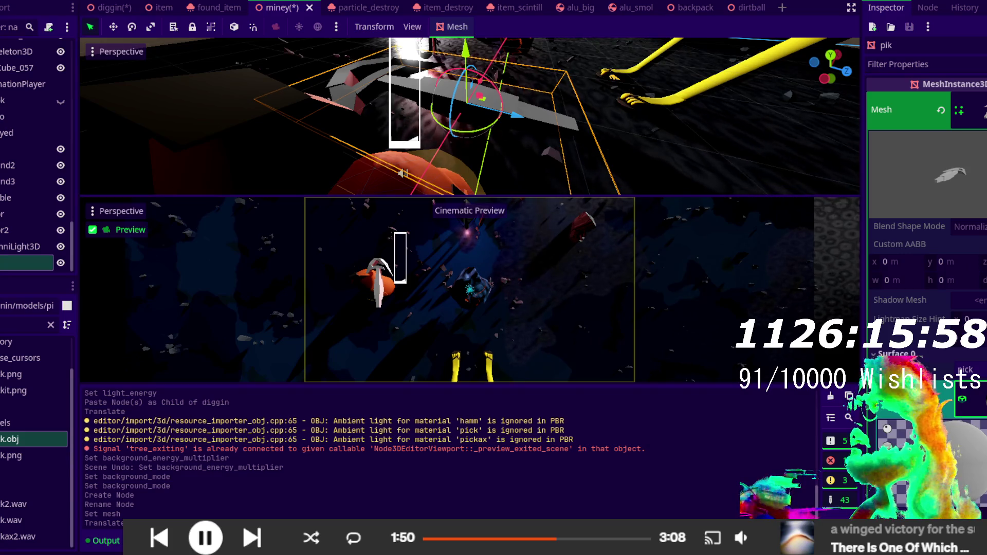
{"action": "left_click", "coordinate": [983, 110]}
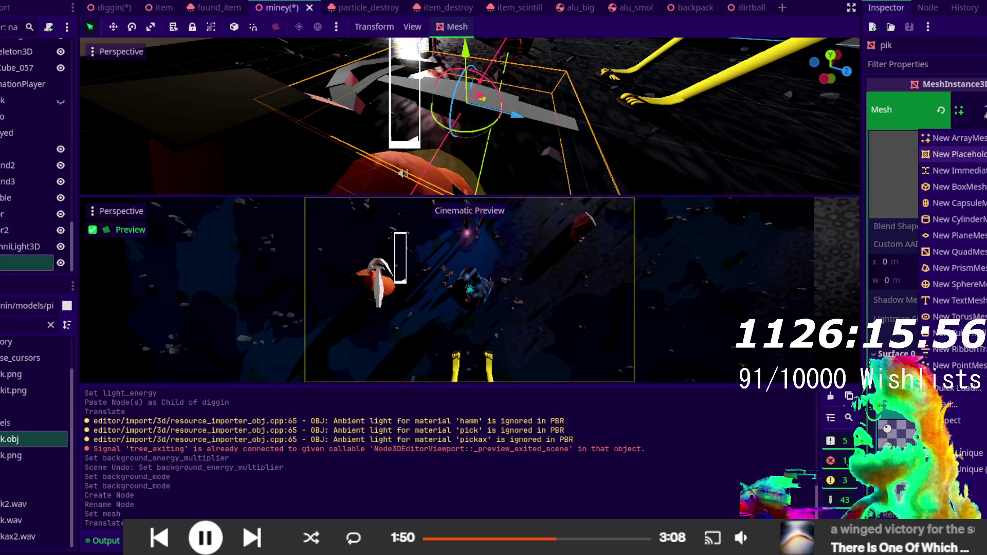
- Make the pick.obj mesh unique to the pik node
{"action": "left_click", "coordinate": [967, 469]}
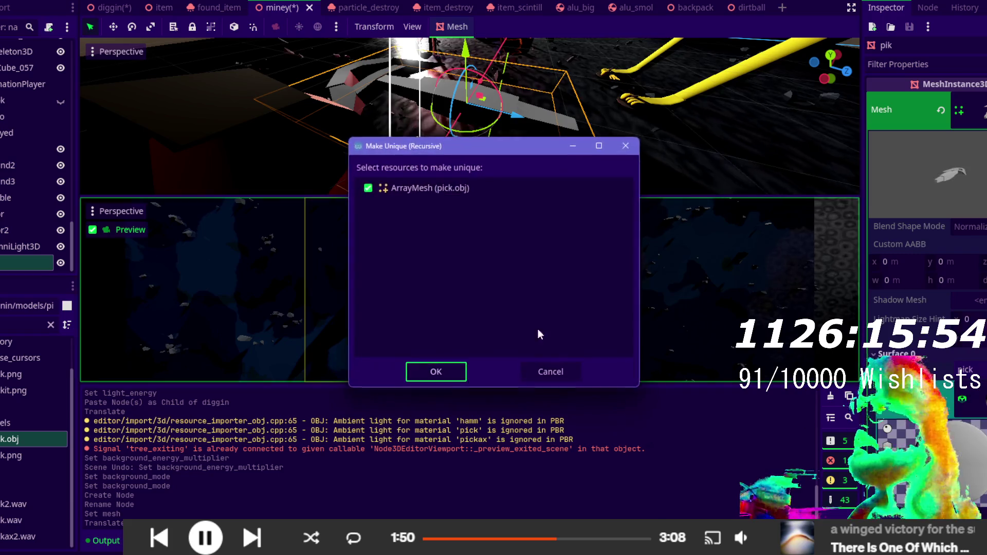
{"action": "left_click", "coordinate": [436, 371]}
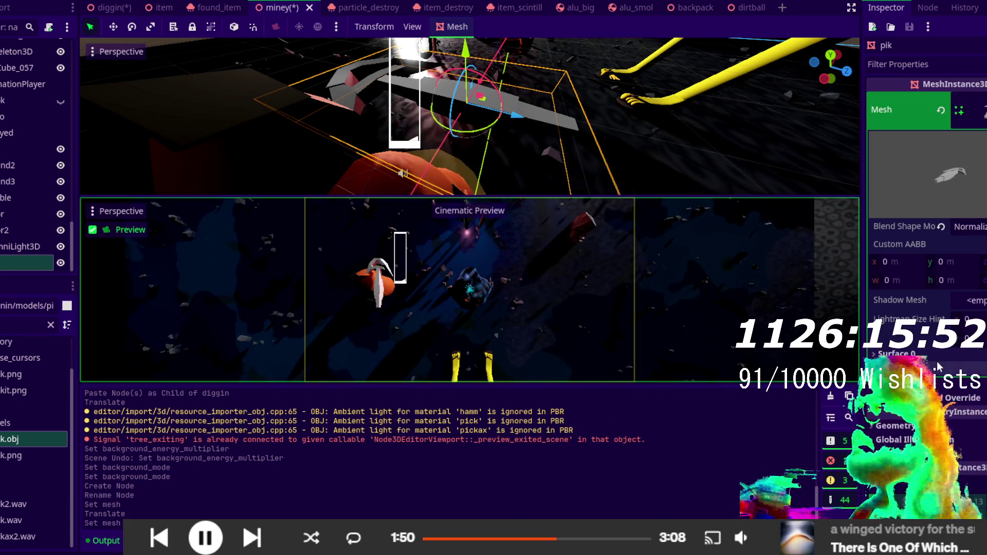
{"action": "left_click", "coordinate": [897, 354]}
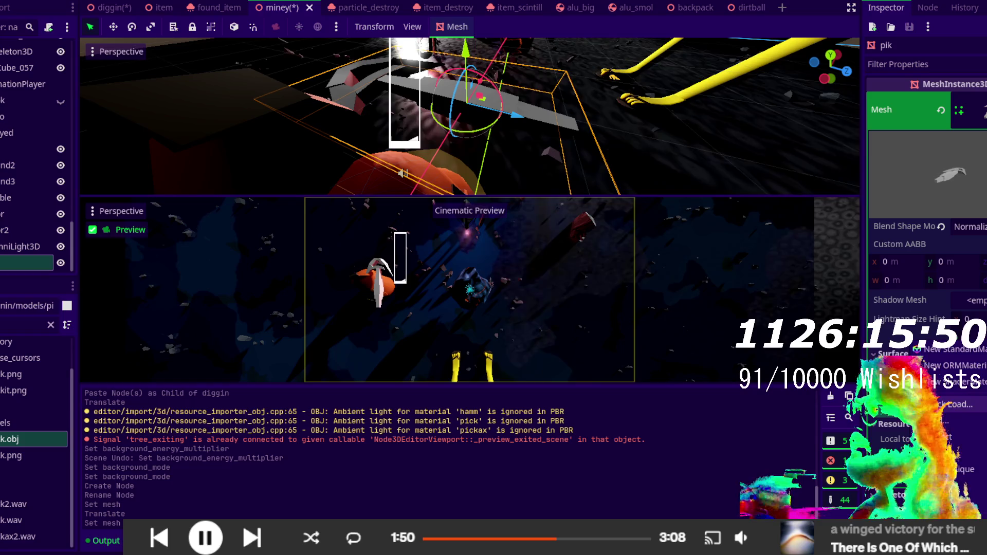
- Make the Surface 0 material unique and apply pick.png as its albedo texture
{"action": "left_click", "coordinate": [982, 403]}
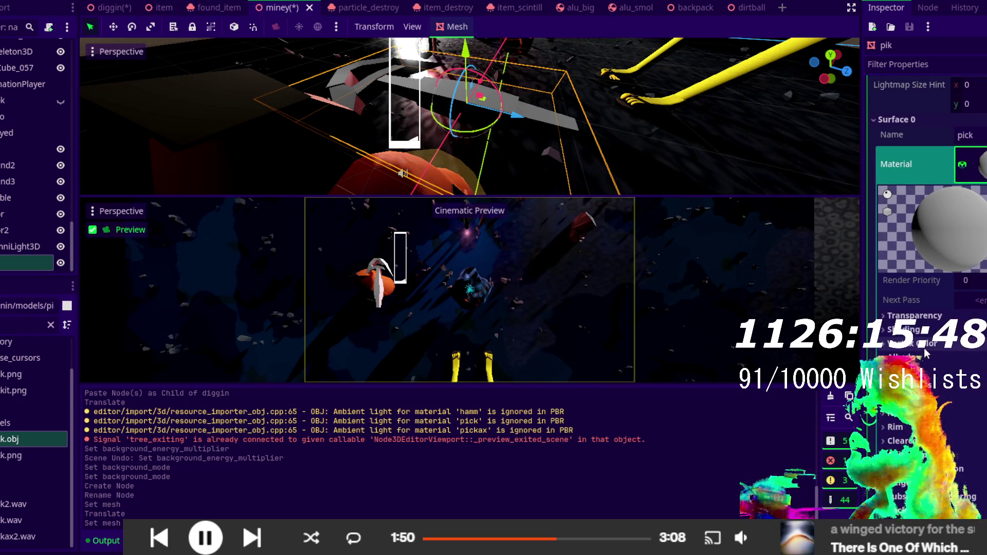
{"action": "left_click", "coordinate": [966, 392]}
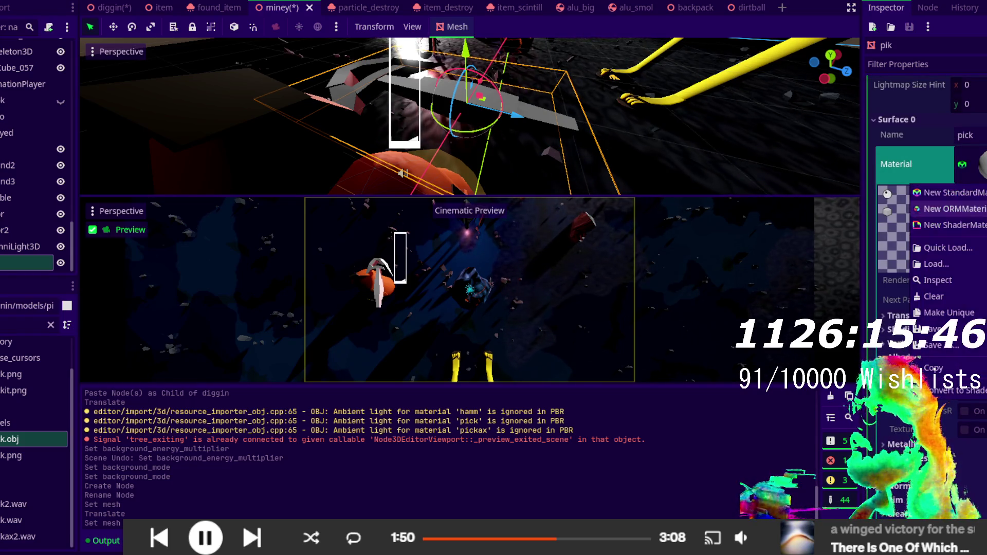
{"action": "left_click", "coordinate": [920, 329]}
{"action": "left_click", "coordinate": [31, 456]}
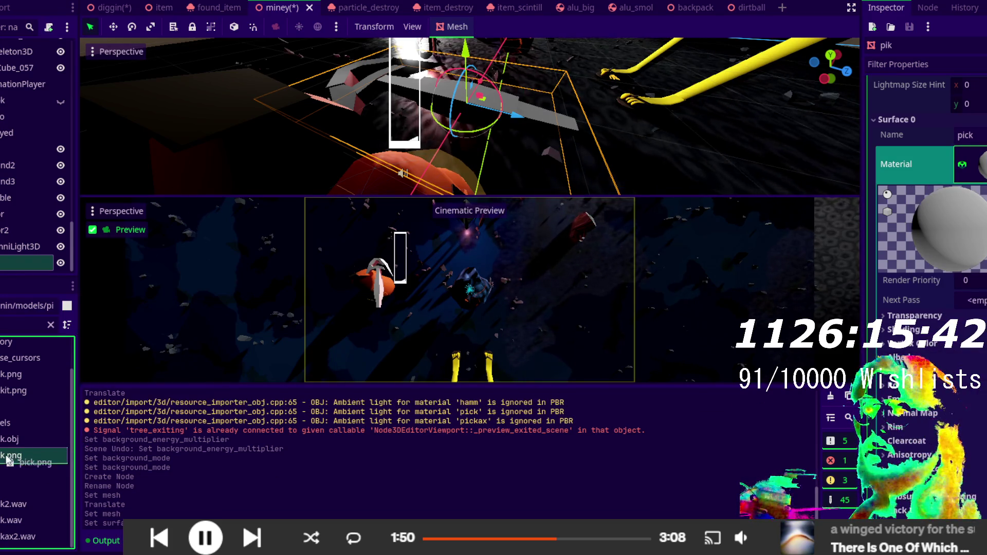
{"action": "mouse_move", "coordinate": [31, 455]}
{"action": "left_mouse_down"}
{"action": "mouse_move", "coordinate": [763, 406]}
{"action": "mouse_move", "coordinate": [660, 377]}
{"action": "left_mouse_up"}
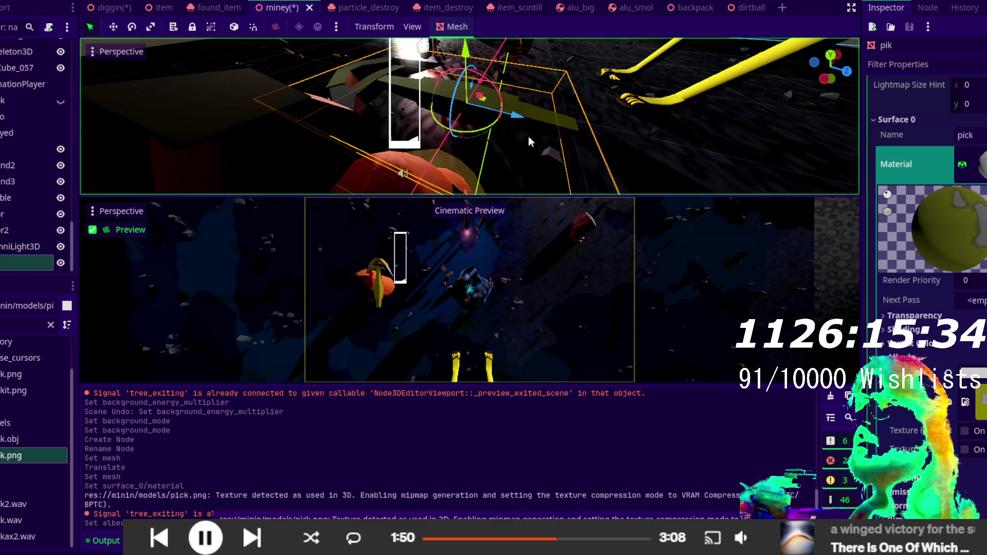
- Lower the pickaxe along Y, rotate it, and shift it sideways along X
{"action": "scroll", "coordinate": [536, 136], "scroll_direction": "down", "scroll_amount": 3}
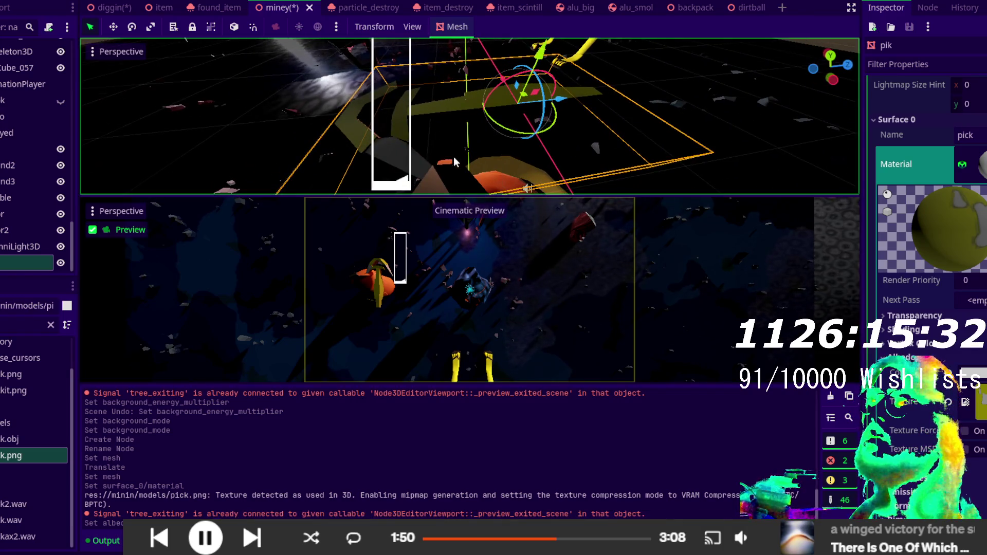
{"action": "scroll", "coordinate": [526, 147], "scroll_direction": "up", "scroll_amount": 3}
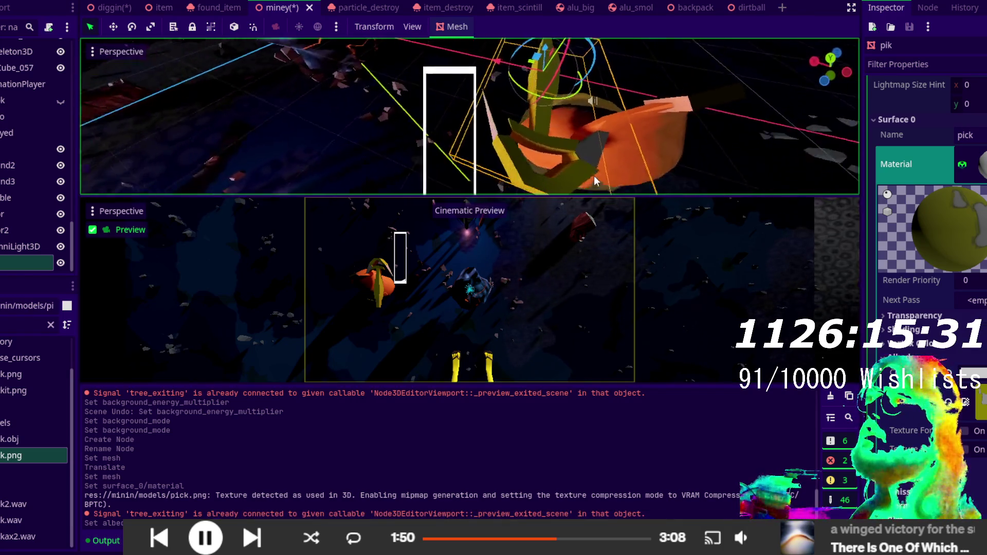
{"action": "scroll", "coordinate": [571, 175], "scroll_direction": "down", "scroll_amount": 5}
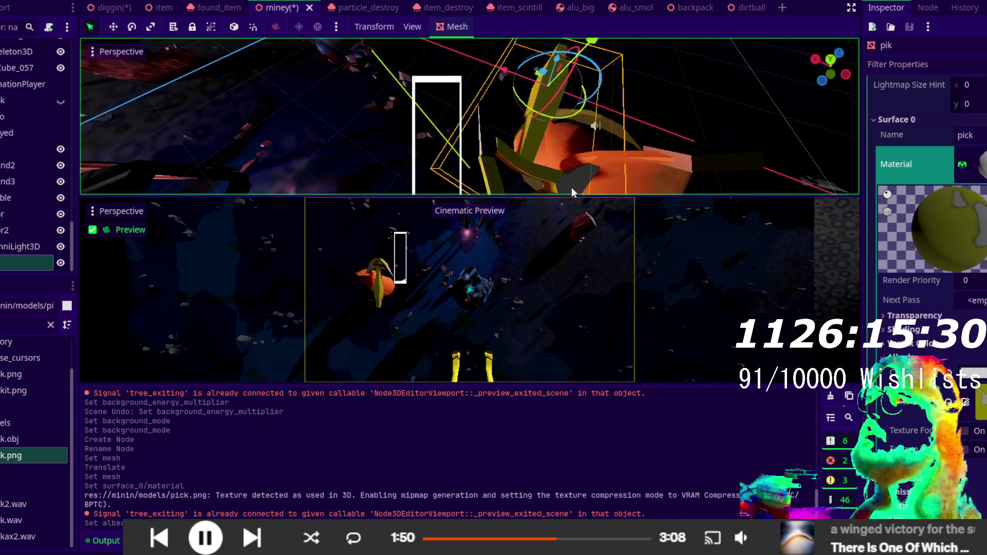
{"action": "left_click_drag", "start_coordinate": [565, 50], "coordinate": [504, 112]}
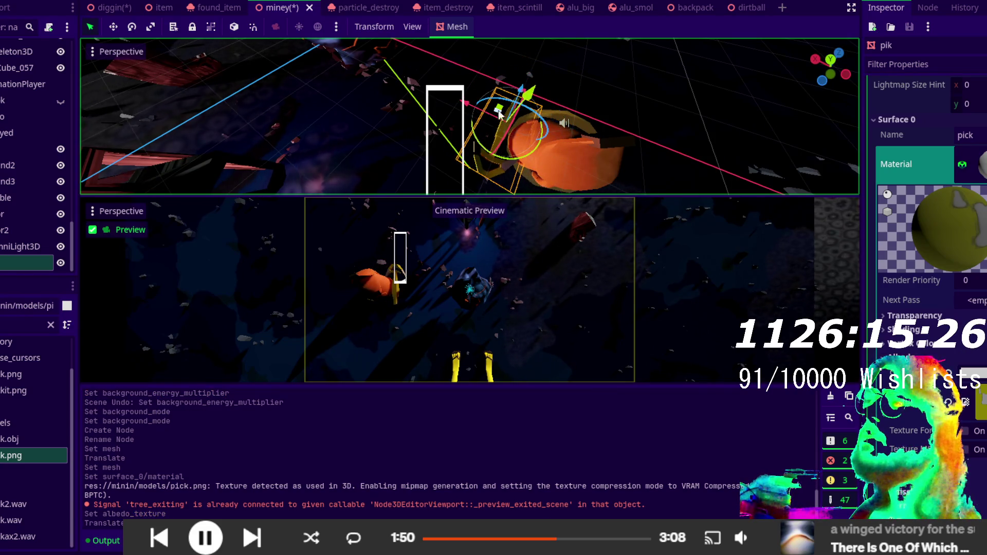
{"action": "left_click_drag", "start_coordinate": [491, 158], "coordinate": [525, 137]}
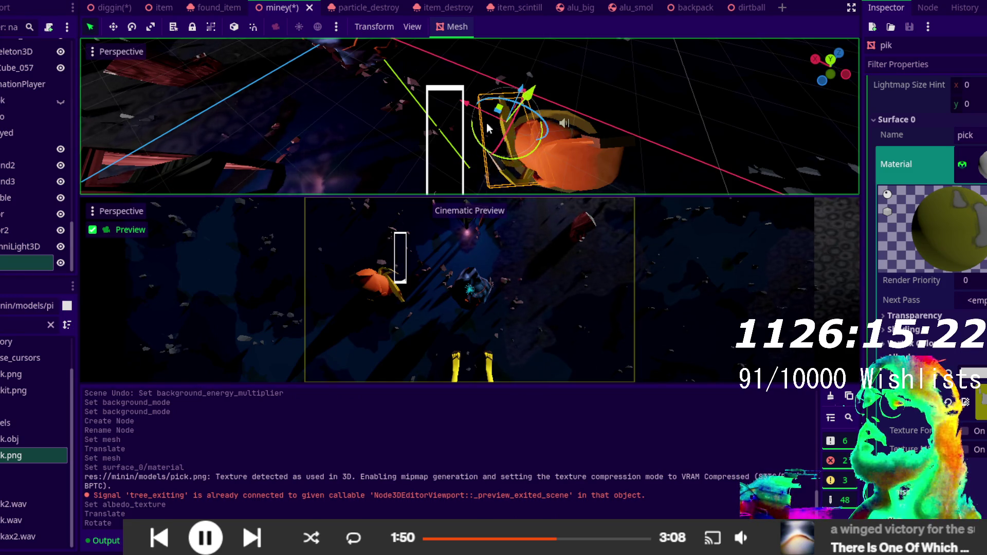
{"action": "mouse_move", "coordinate": [470, 107]}
{"action": "left_mouse_down"}
{"action": "mouse_move", "coordinate": [529, 115]}
{"action": "mouse_move", "coordinate": [584, 54]}
{"action": "mouse_move", "coordinate": [585, 64]}
{"action": "left_mouse_up"}
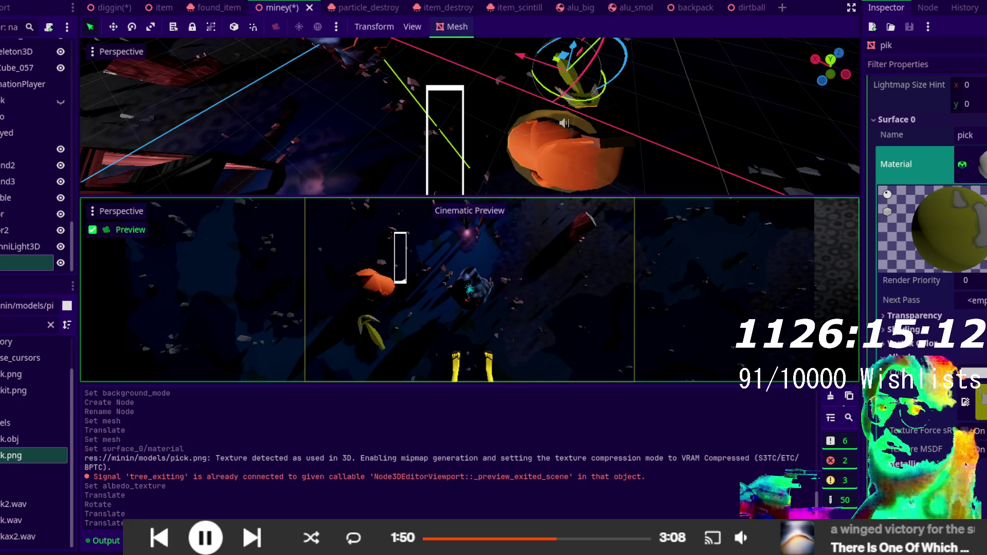
- Duplicate pik as pik2 and give it the props.obj pickaxe mesh
{"action": "key", "text": "ctrl+d"}
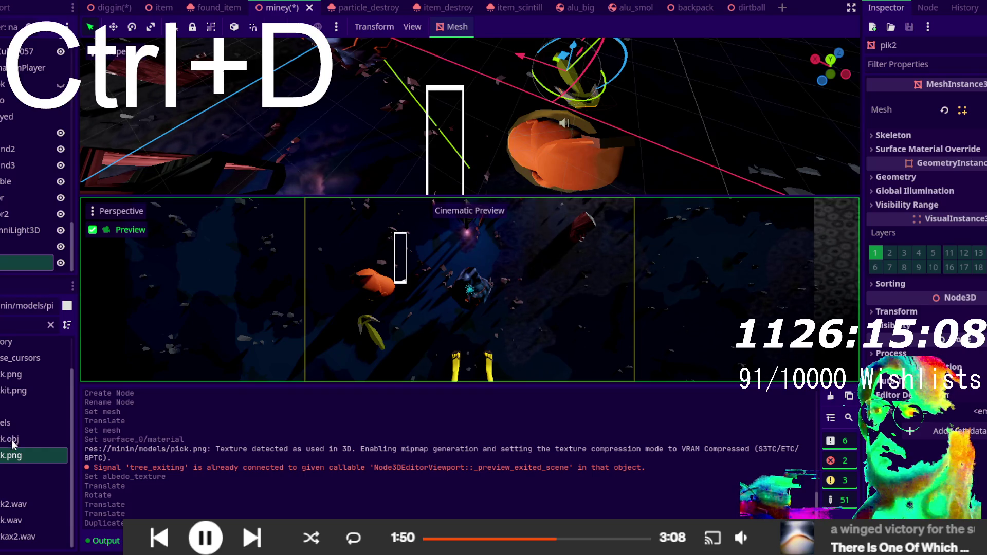
{"action": "left_click", "coordinate": [50, 324]}
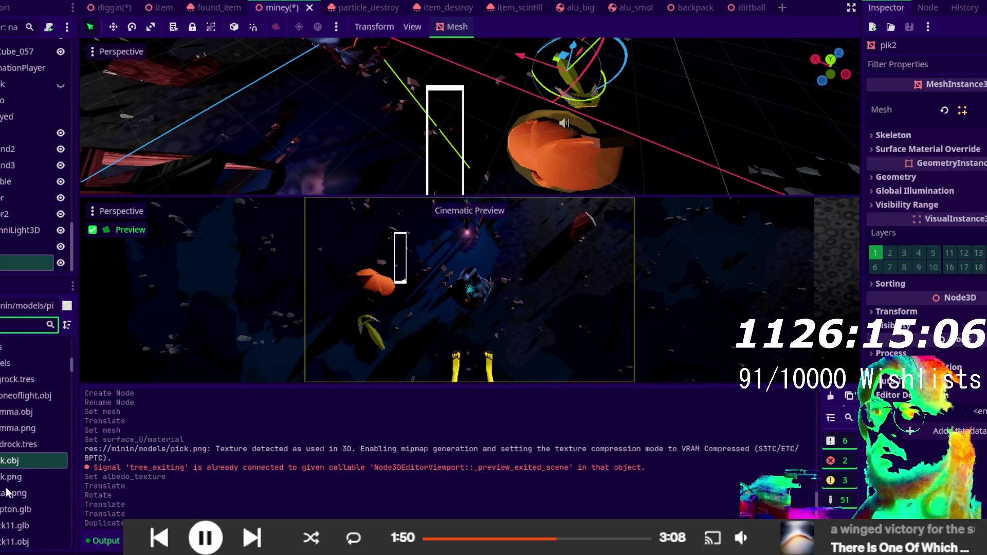
{"action": "scroll", "coordinate": [9, 530], "scroll_direction": "down", "scroll_amount": 3}
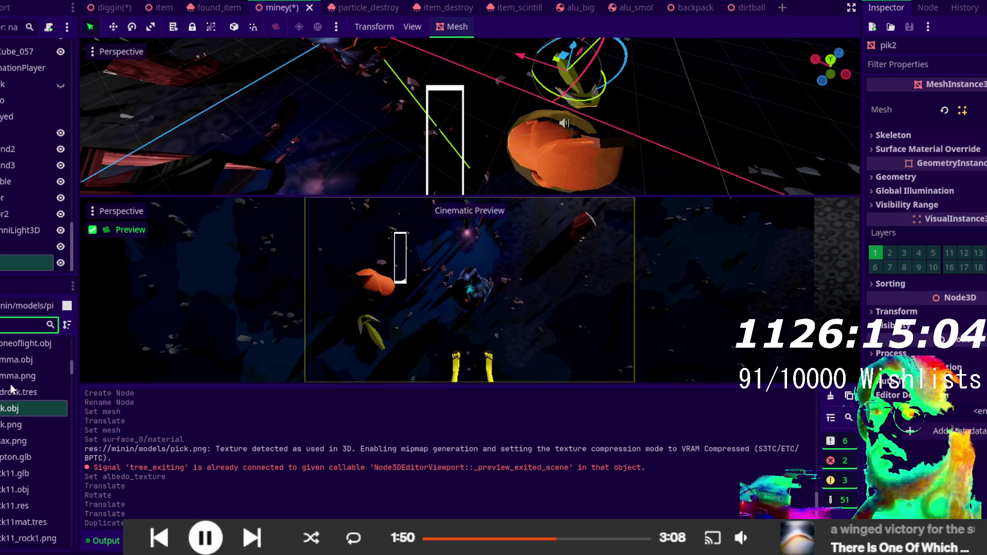
{"action": "scroll", "coordinate": [5, 488], "scroll_direction": "up", "scroll_amount": 2}
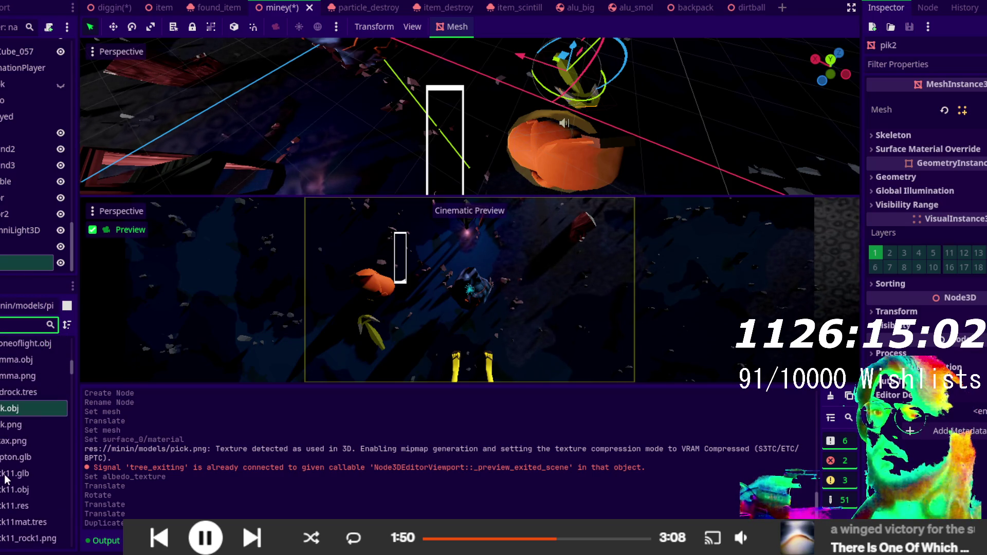
{"action": "scroll", "coordinate": [5, 473], "scroll_direction": "up", "scroll_amount": 5}
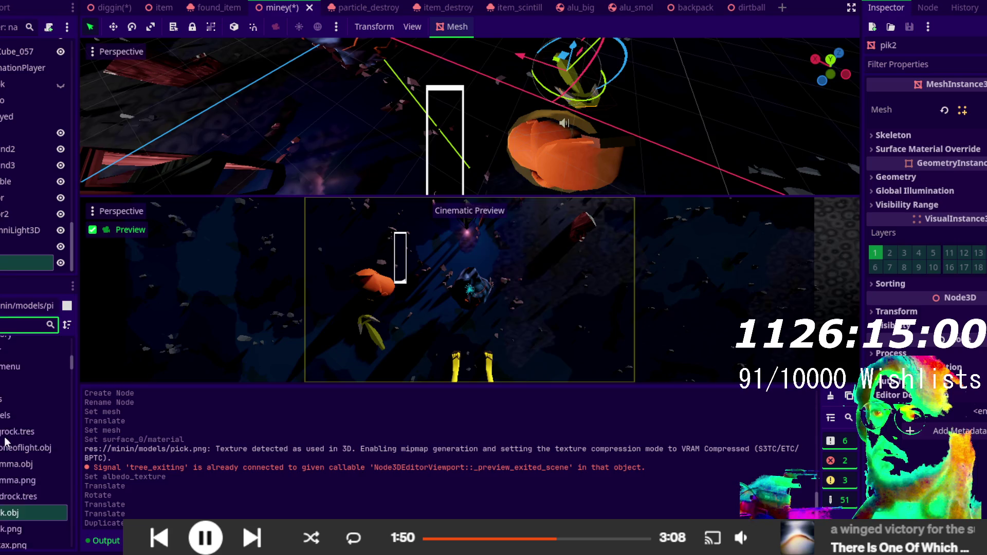
{"action": "scroll", "coordinate": [8, 443], "scroll_direction": "down", "scroll_amount": 6}
{"action": "left_click", "coordinate": [9, 441]}
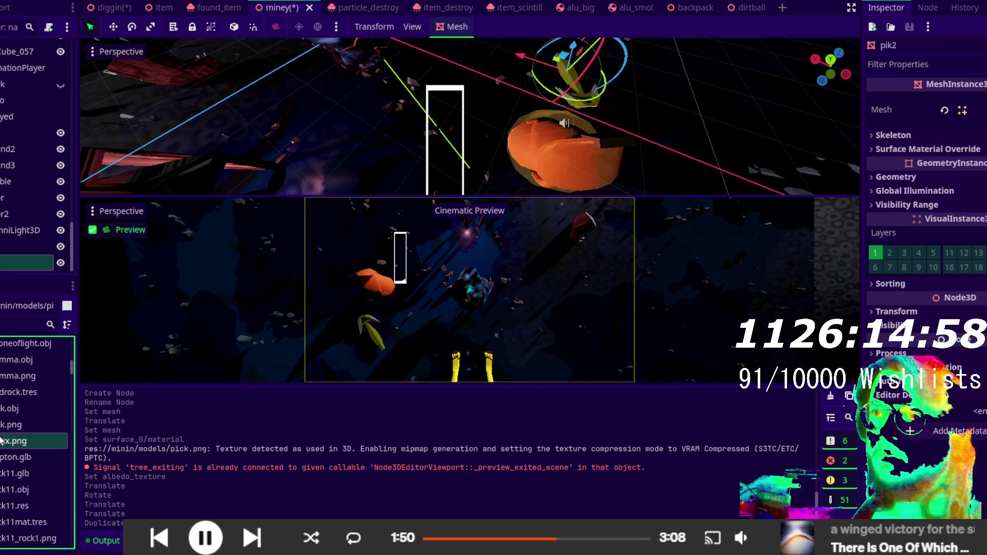
{"action": "scroll", "coordinate": [11, 448], "scroll_direction": "down", "scroll_amount": 10}
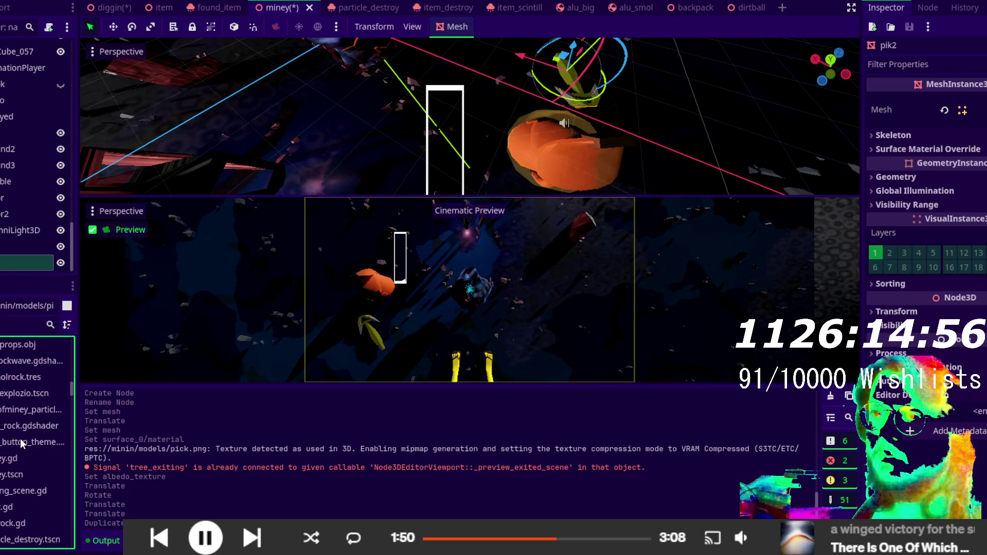
{"action": "scroll", "coordinate": [15, 445], "scroll_direction": "up", "scroll_amount": 3}
{"action": "left_click", "coordinate": [2, 449]}
{"action": "mouse_move", "coordinate": [2, 454]}
{"action": "left_mouse_down"}
{"action": "mouse_move", "coordinate": [307, 329]}
{"action": "mouse_move", "coordinate": [303, 178]}
{"action": "left_mouse_up"}
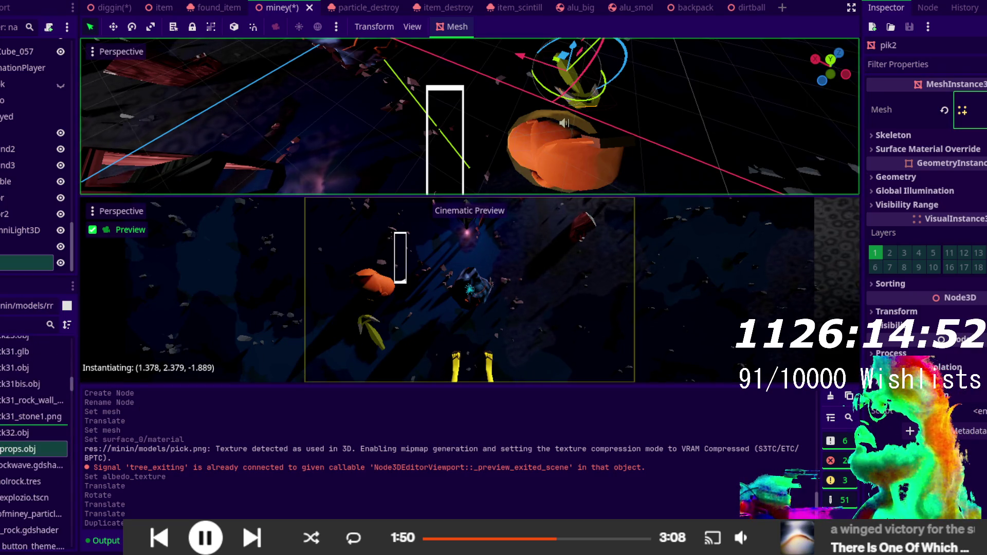
{"action": "left_click_drag", "start_coordinate": [565, 72], "coordinate": [566, 72]}
- Rotate the pik2 pickaxe, move it right along X, and expand its mesh properties
{"action": "scroll", "coordinate": [544, 126], "scroll_direction": "down", "scroll_amount": 5}
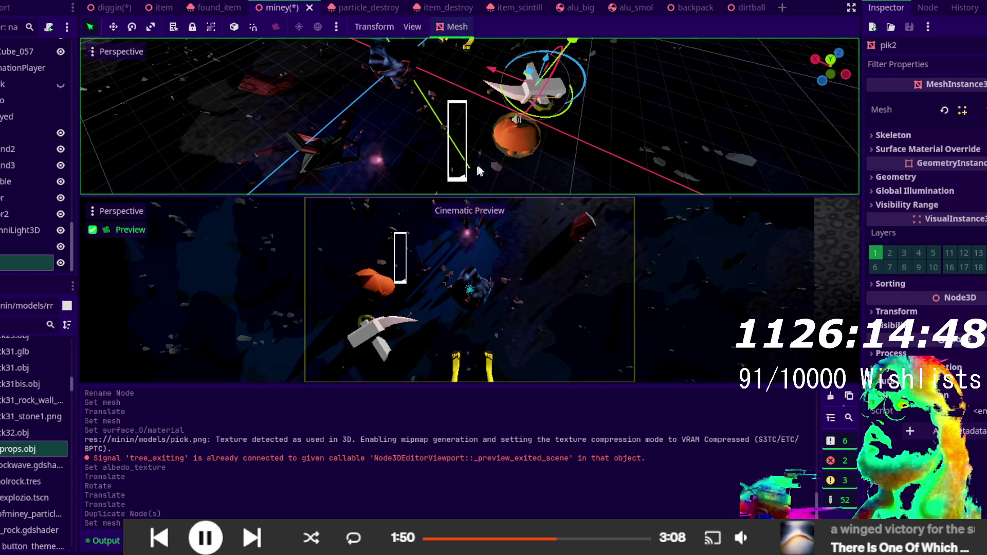
{"action": "left_click_drag", "start_coordinate": [560, 115], "coordinate": [577, 54]}
{"action": "left_click_drag", "start_coordinate": [492, 73], "coordinate": [509, 78]}
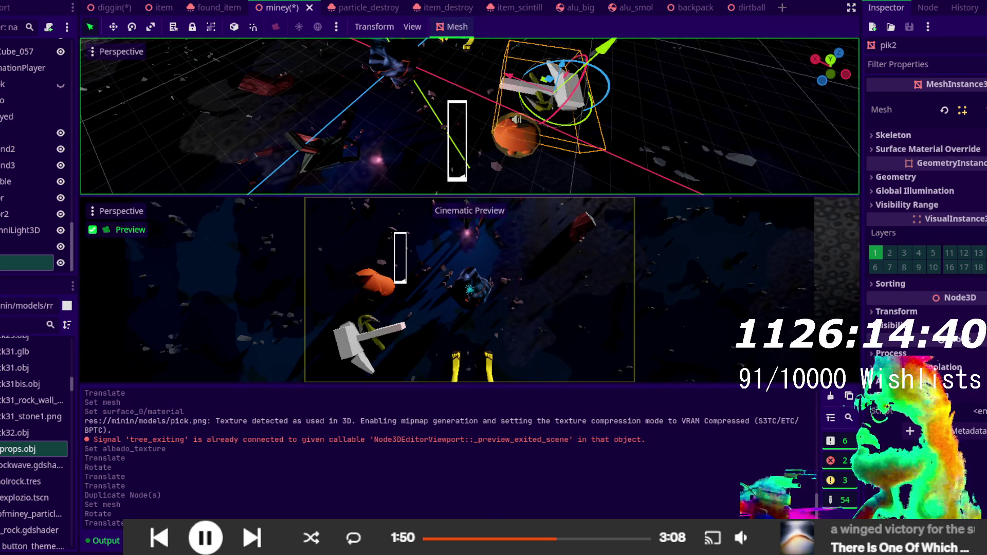
{"action": "left_click", "coordinate": [971, 109]}
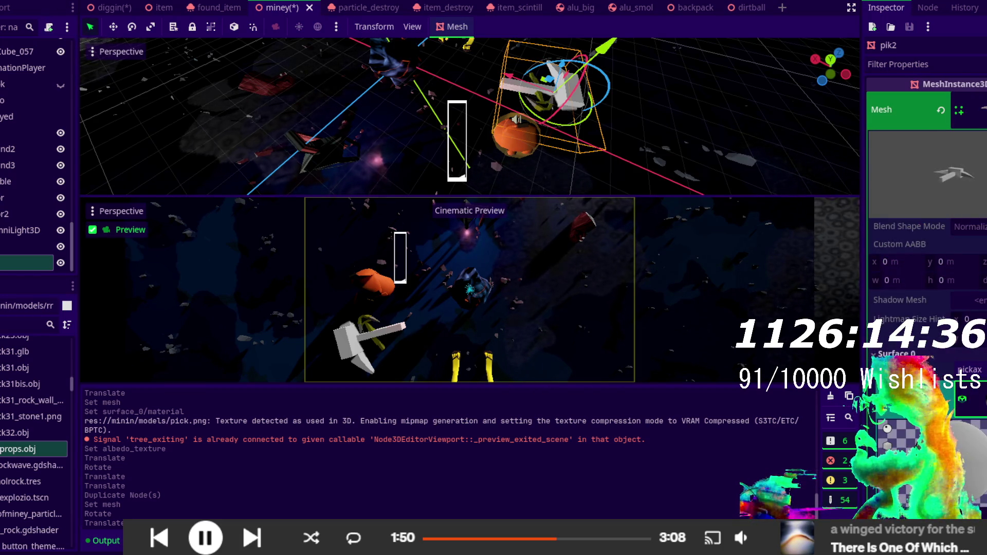
- Give Surface 0 the pickax material with pikax.png as albedo texture
{"action": "left_click", "coordinate": [982, 109]}
{"action": "left_click", "coordinate": [956, 452]}
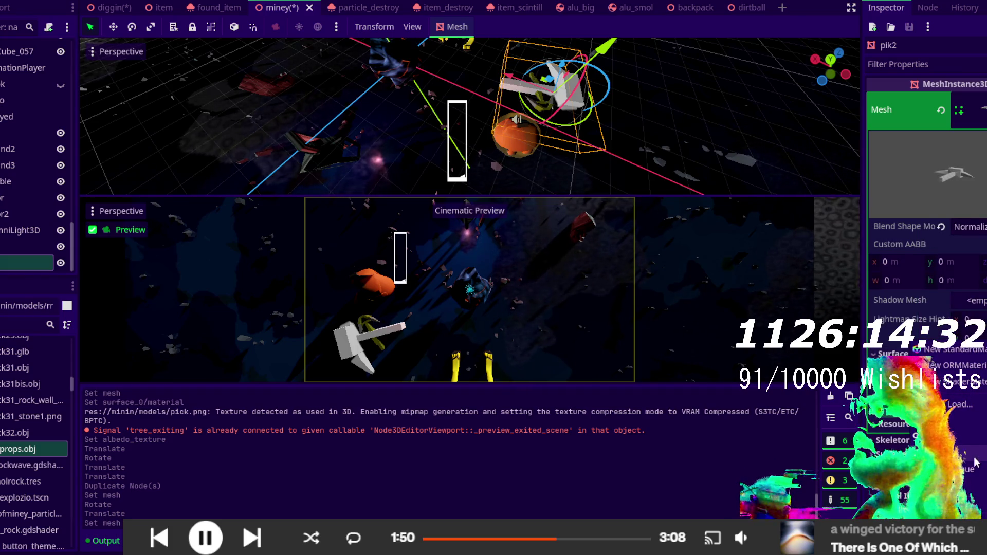
{"action": "left_click", "coordinate": [974, 461]}
{"action": "scroll", "coordinate": [925, 309], "scroll_direction": "down", "scroll_amount": 3}
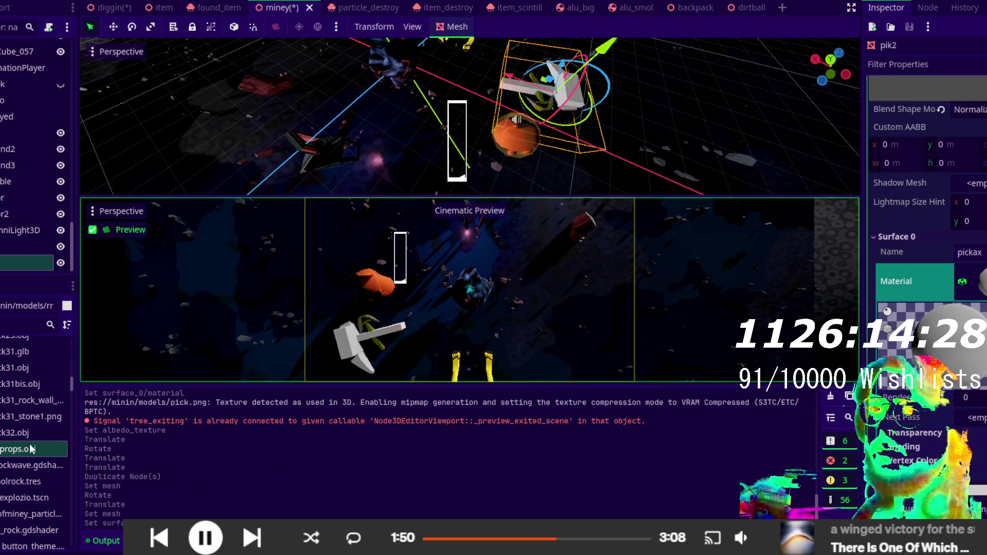
{"action": "scroll", "coordinate": [2, 413], "scroll_direction": "up", "scroll_amount": 5}
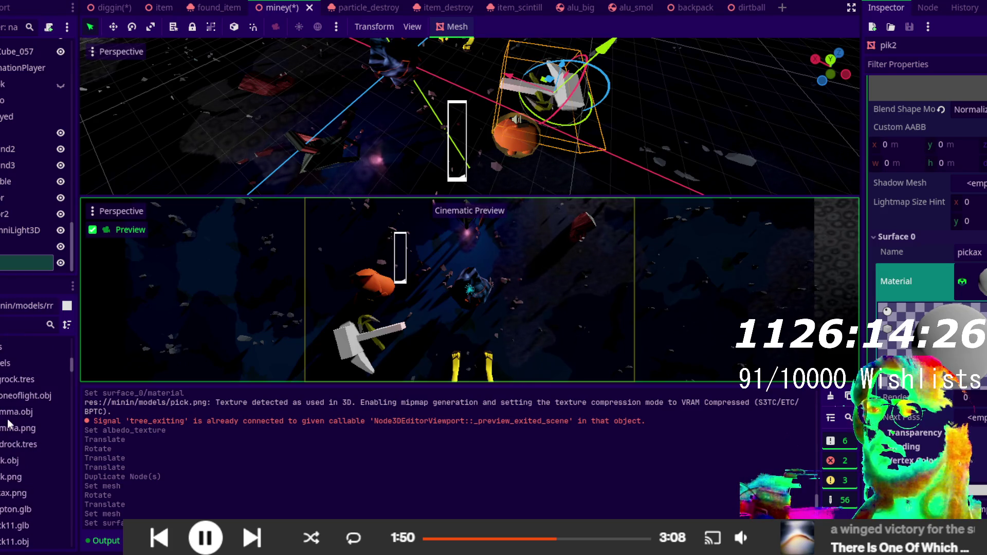
{"action": "left_click_drag", "start_coordinate": [20, 466], "coordinate": [527, 370]}
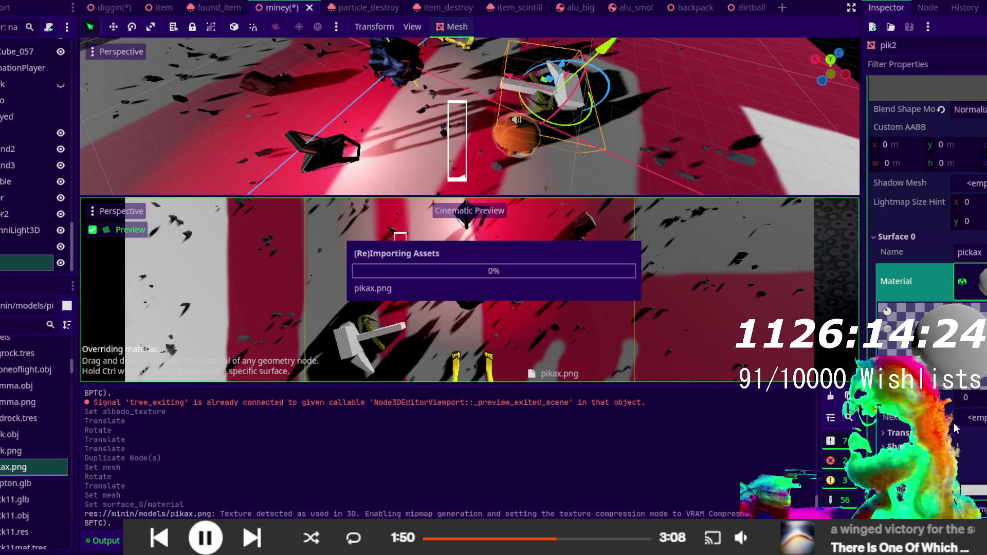
{"action": "left_click_drag", "start_coordinate": [951, 429], "coordinate": [957, 445]}
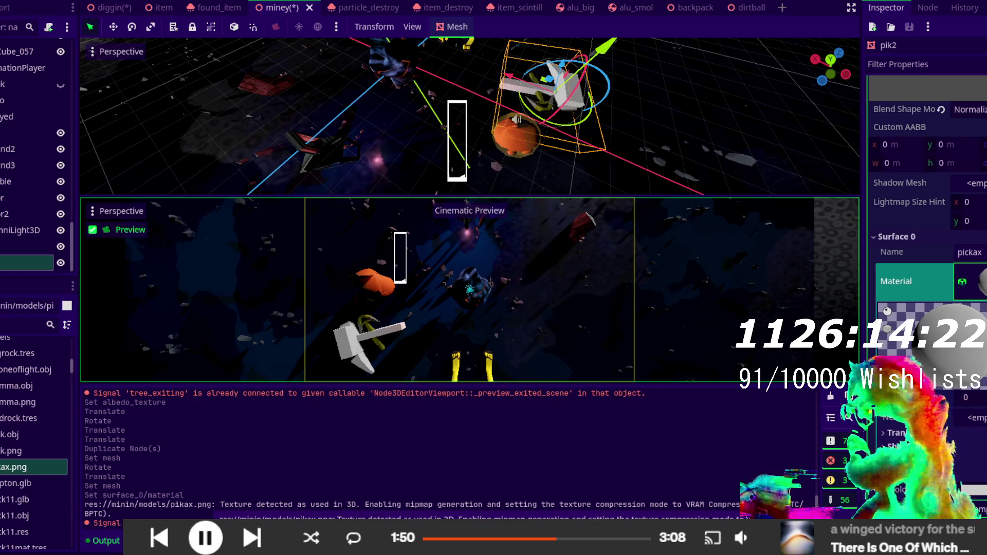
{"action": "left_click_drag", "start_coordinate": [981, 512], "coordinate": [981, 509]}
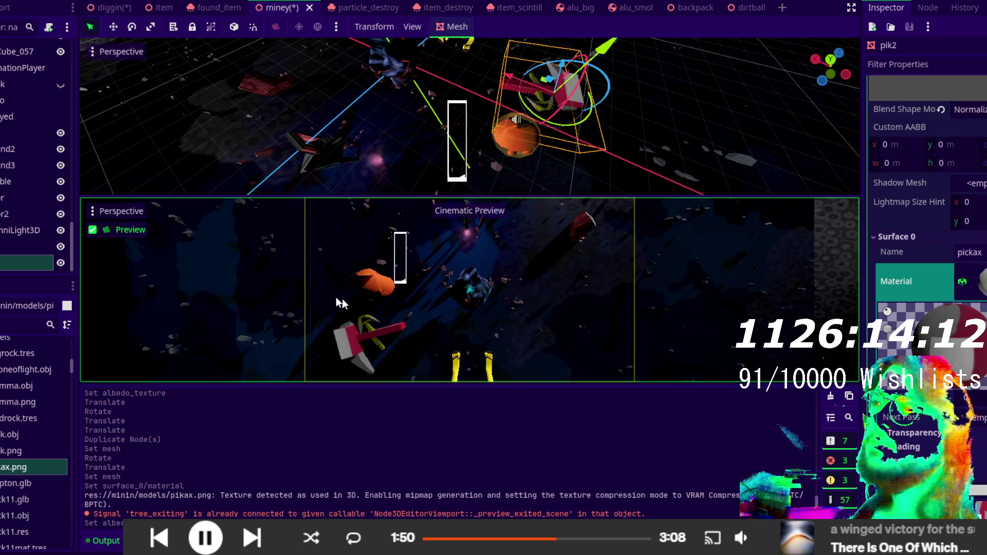
- Rename the node pikax, duplicate it as pikax2, and give pikax2 the hammer mesh
{"action": "left_click", "coordinate": [5, 265]}
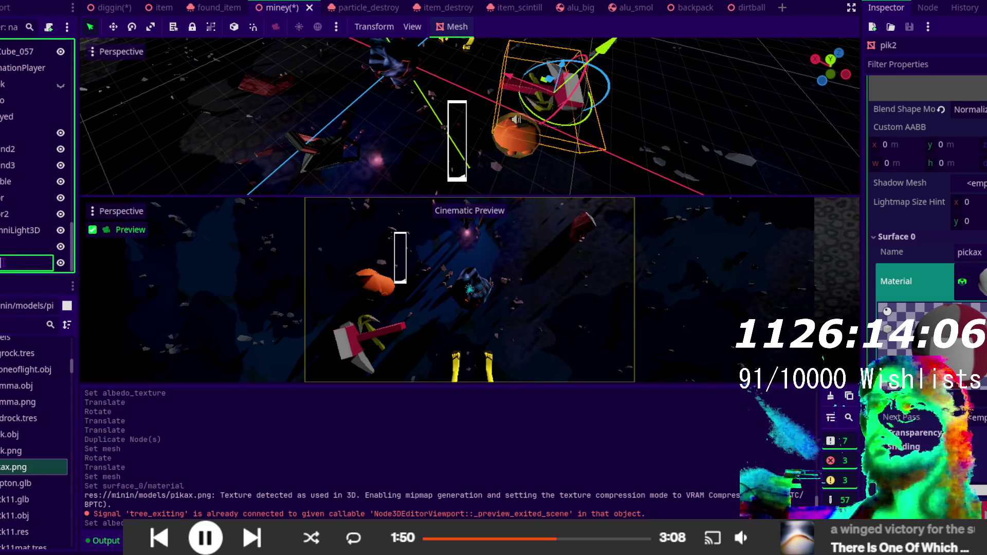
{"action": "key", "text": "Return"}
{"action": "key", "text": "ctrl+d"}
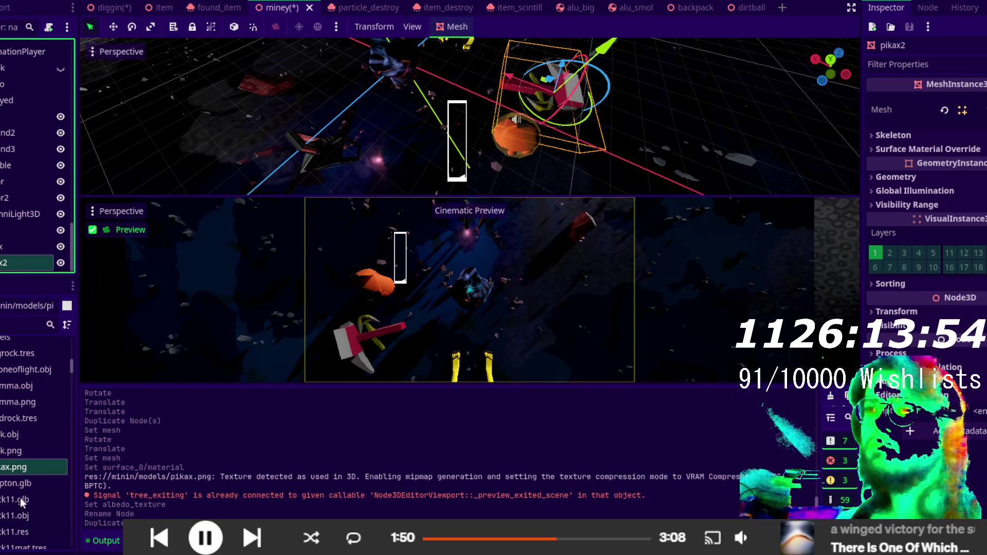
{"action": "scroll", "coordinate": [21, 499], "scroll_direction": "up", "scroll_amount": 2}
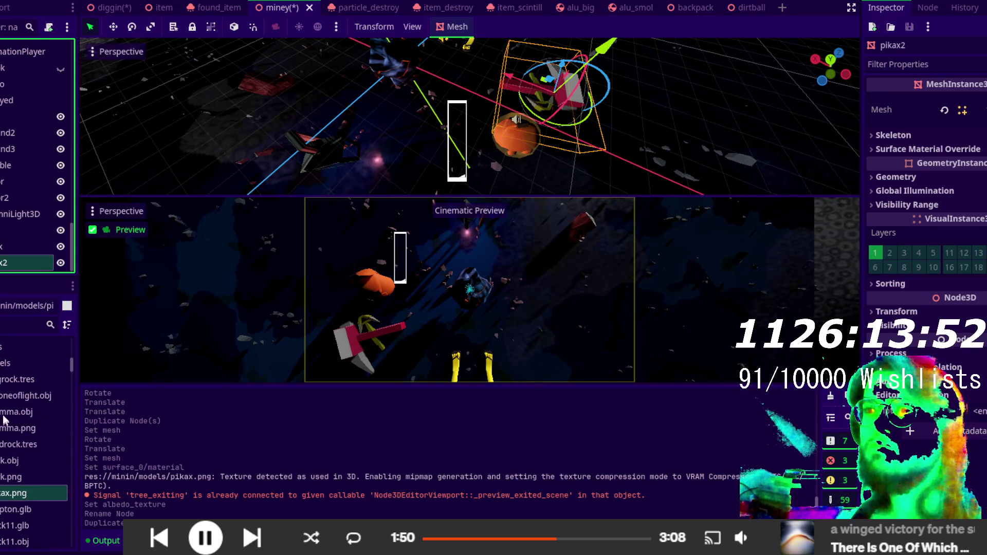
{"action": "left_click_drag", "start_coordinate": [15, 411], "coordinate": [216, 308]}
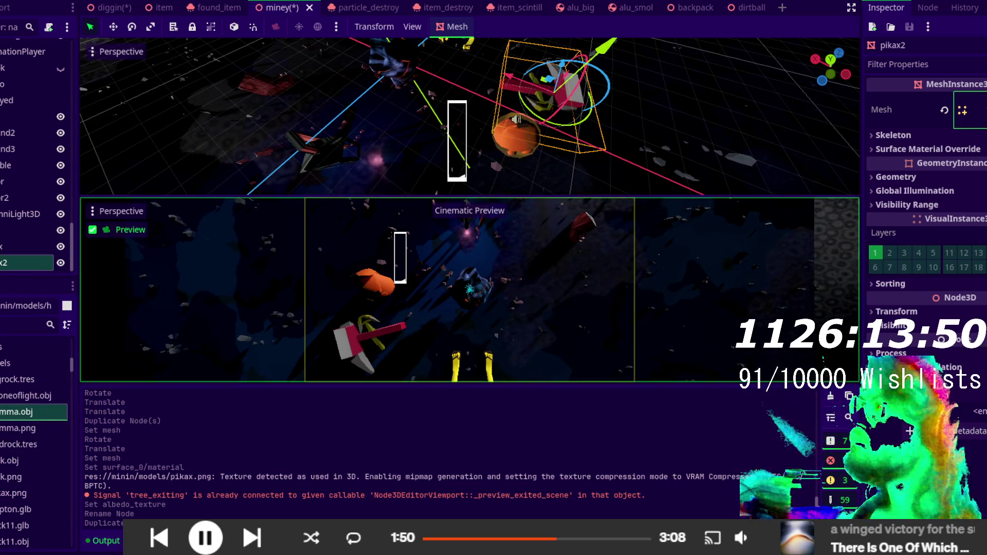
{"action": "left_click_drag", "start_coordinate": [966, 110], "coordinate": [966, 110]}
- Expand the hammer mesh's Surface 0 material and its Albedo settings
{"action": "left_click", "coordinate": [962, 110]}
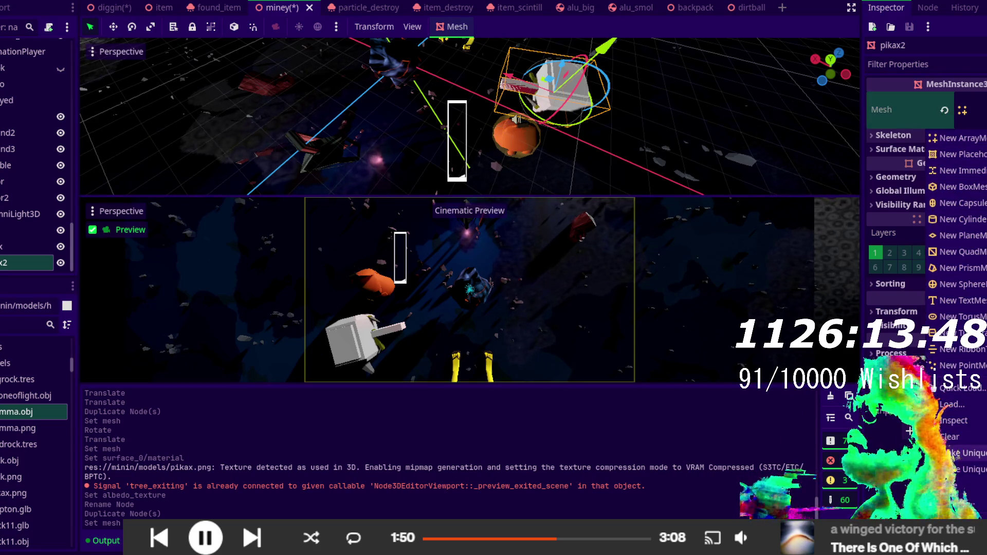
{"action": "left_click", "coordinate": [954, 453]}
{"action": "left_click", "coordinate": [972, 110]}
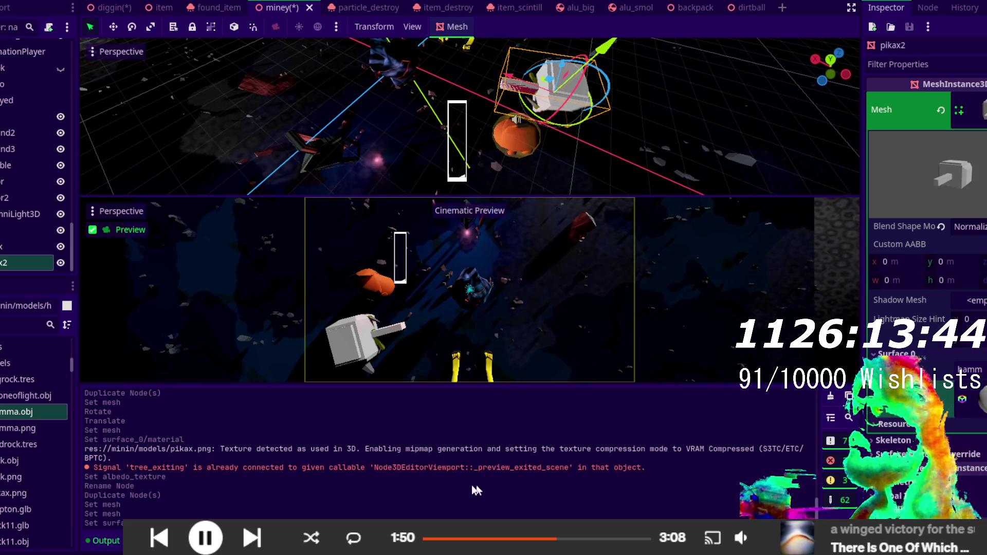
{"action": "left_click", "coordinate": [963, 400]}
{"action": "scroll", "coordinate": [905, 302], "scroll_direction": "down", "scroll_amount": 2}
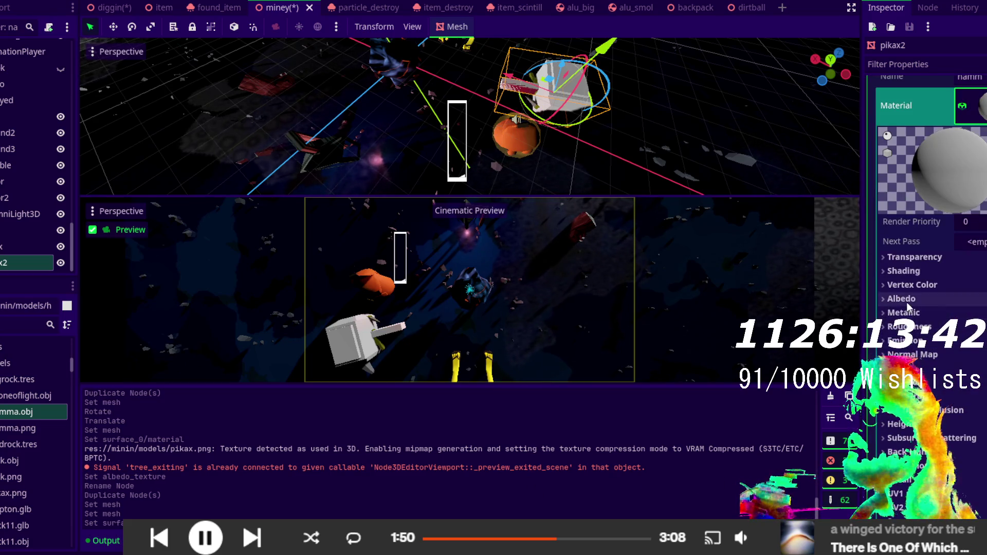
{"action": "left_click", "coordinate": [905, 302]}
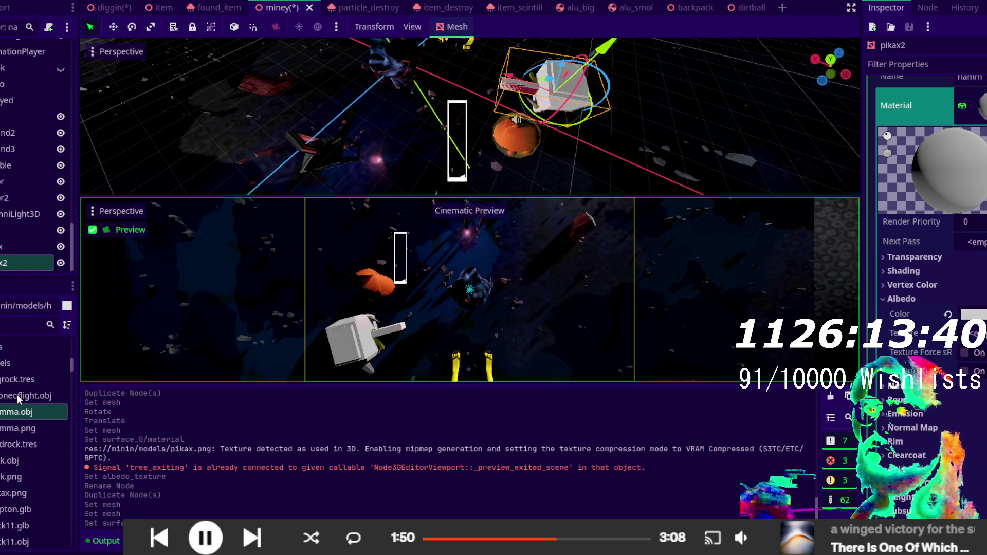
- Apply hamma.png as the hammer's albedo texture and rotate the hammer
{"action": "left_click_drag", "start_coordinate": [21, 411], "coordinate": [152, 469]}
{"action": "mouse_move", "coordinate": [20, 428]}
{"action": "left_mouse_down"}
{"action": "mouse_move", "coordinate": [677, 500]}
{"action": "mouse_move", "coordinate": [848, 278]}
{"action": "mouse_move", "coordinate": [971, 333]}
{"action": "left_mouse_up"}
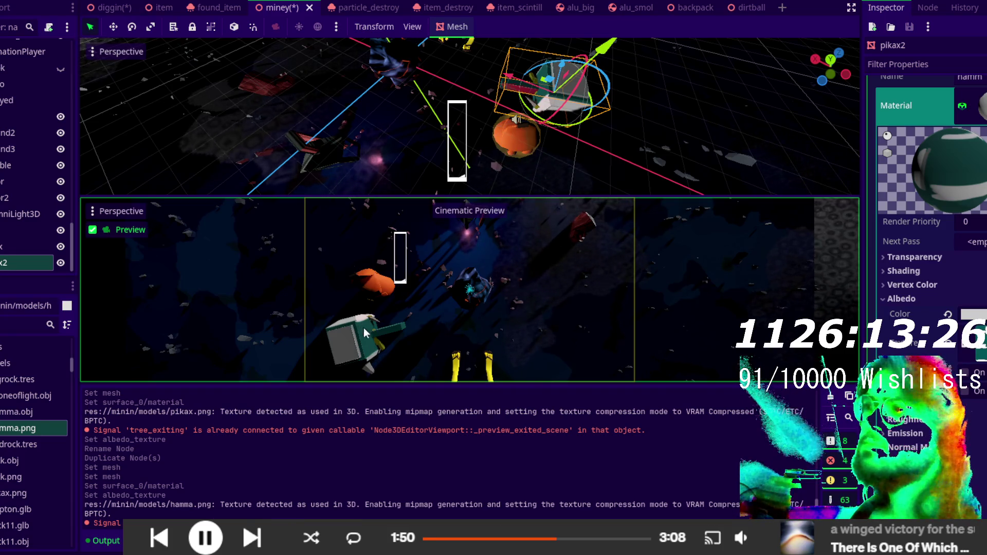
{"action": "mouse_move", "coordinate": [560, 112]}
{"action": "left_mouse_down"}
{"action": "mouse_move", "coordinate": [538, 141]}
{"action": "mouse_move", "coordinate": [443, 75]}
{"action": "mouse_move", "coordinate": [491, 117]}
{"action": "mouse_move", "coordinate": [618, 103]}
{"action": "mouse_move", "coordinate": [552, 115]}
{"action": "mouse_move", "coordinate": [586, 94]}
{"action": "mouse_move", "coordinate": [566, 51]}
{"action": "left_mouse_up"}
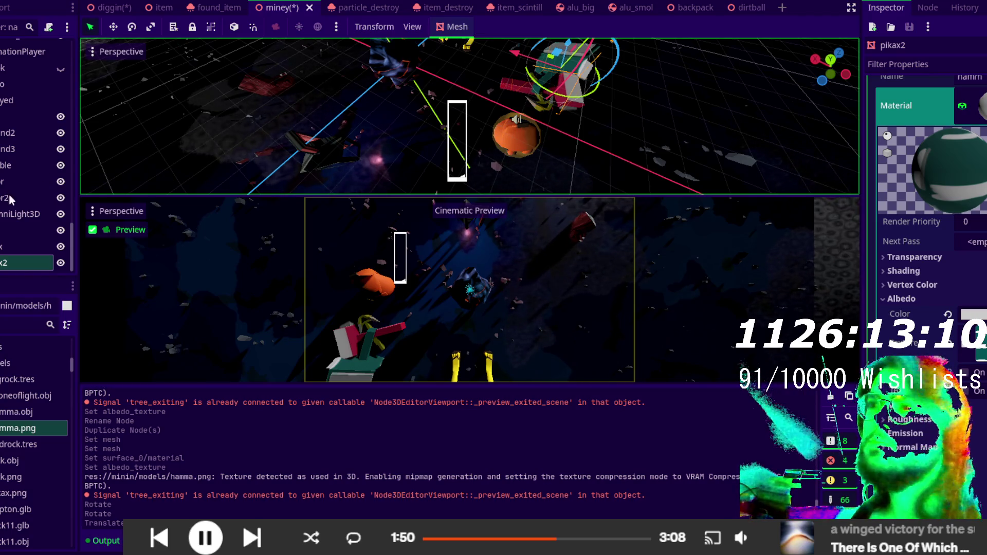
{"action": "left_click", "coordinate": [15, 232]}
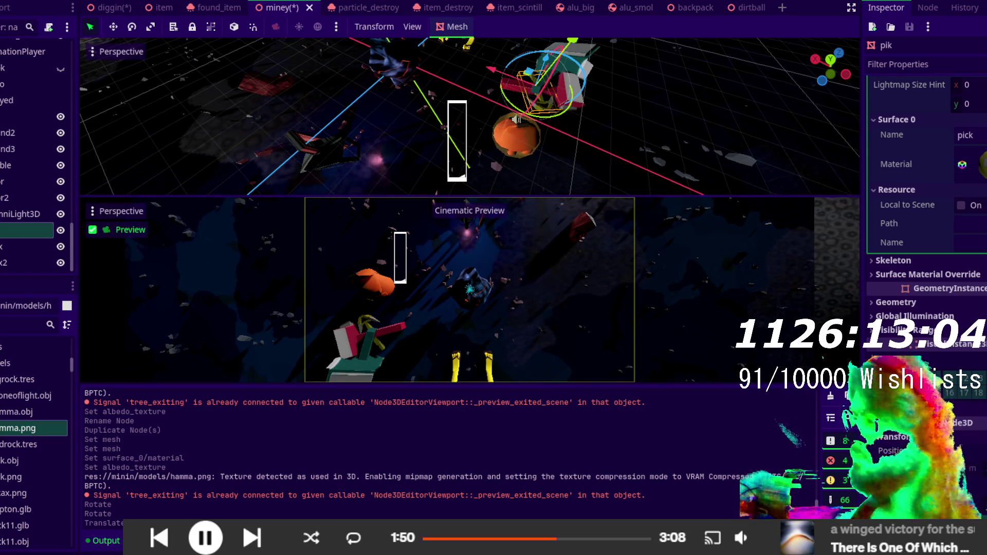
- Rescale the tool meshes including pikax, moving the object back along Z
{"action": "key", "text": "Return"}
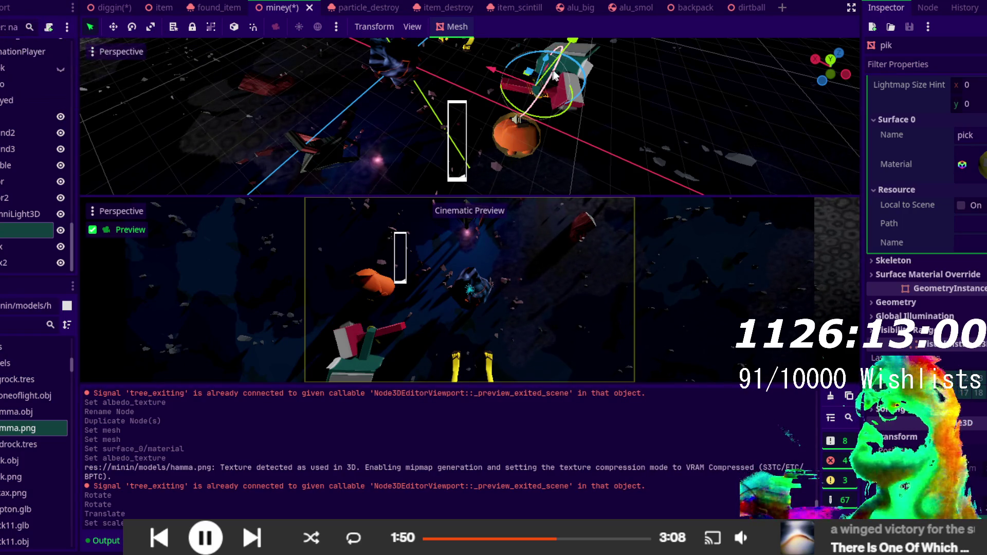
{"action": "left_click_drag", "start_coordinate": [546, 61], "coordinate": [537, 74]}
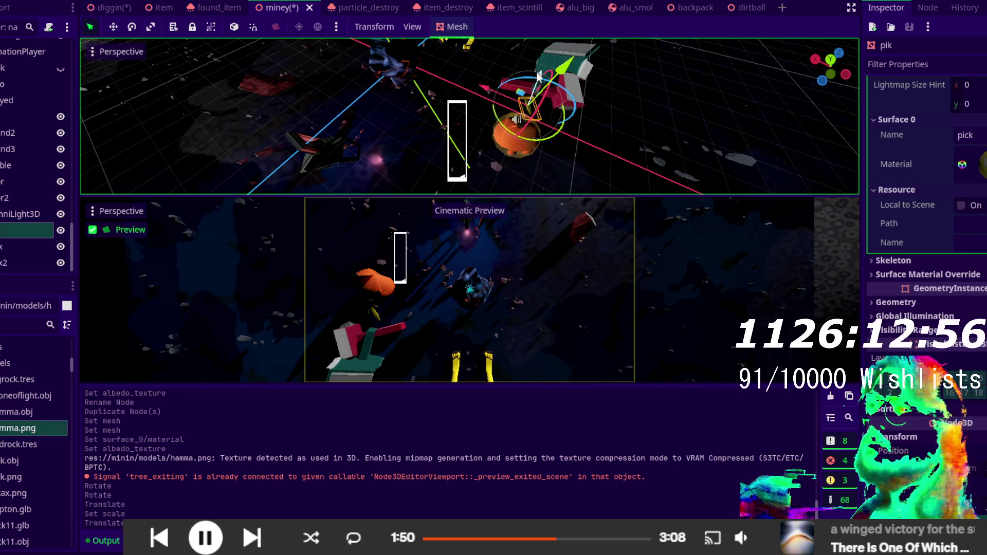
{"action": "left_click", "coordinate": [23, 247]}
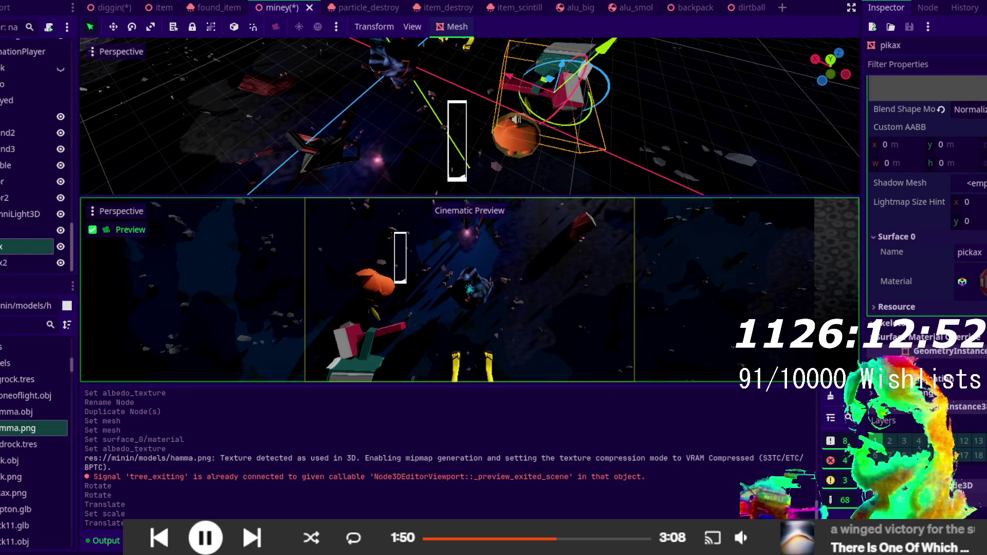
{"action": "scroll", "coordinate": [925, 206], "scroll_direction": "down", "scroll_amount": 2}
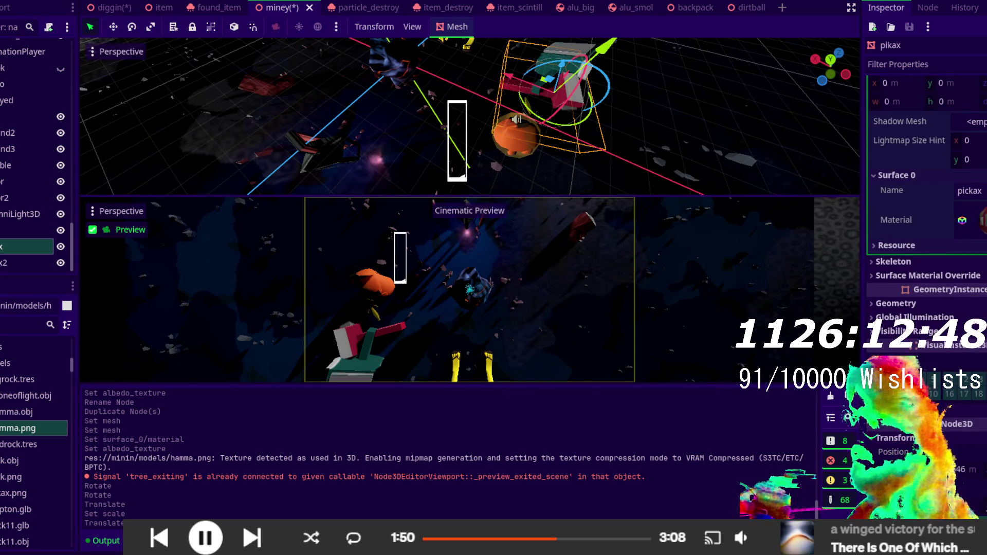
{"action": "key", "text": "Return"}
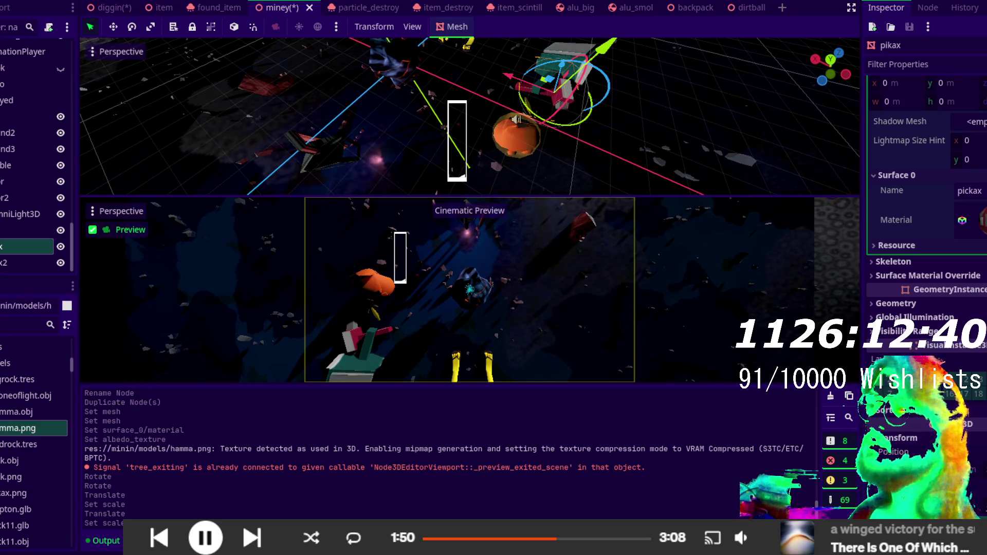
{"action": "key", "text": "Return"}
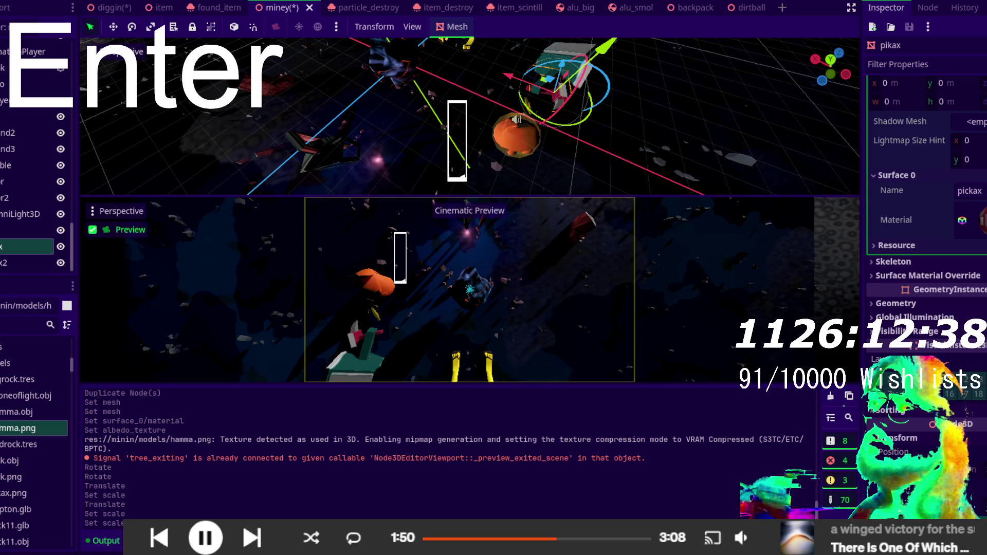
{"action": "mouse_move", "coordinate": [576, 185]}
{"action": "left_mouse_down"}
{"action": "mouse_move", "coordinate": [497, 178]}
{"action": "mouse_move", "coordinate": [534, 137]}
{"action": "mouse_move", "coordinate": [596, 194]}
{"action": "mouse_move", "coordinate": [304, 142]}
{"action": "mouse_move", "coordinate": [331, 73]}
{"action": "mouse_move", "coordinate": [289, 194]}
{"action": "left_mouse_up"}
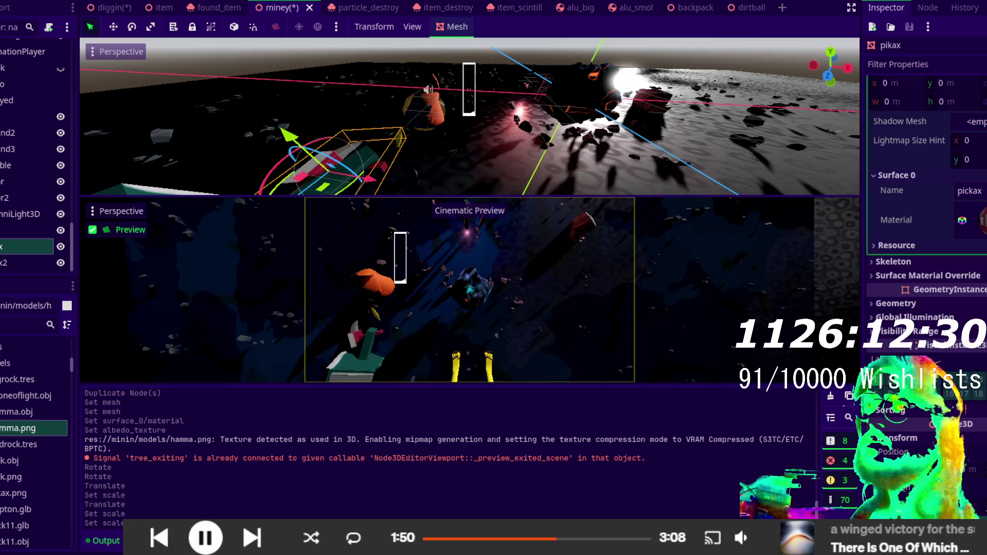
{"action": "double_click", "coordinate": [25, 263]}
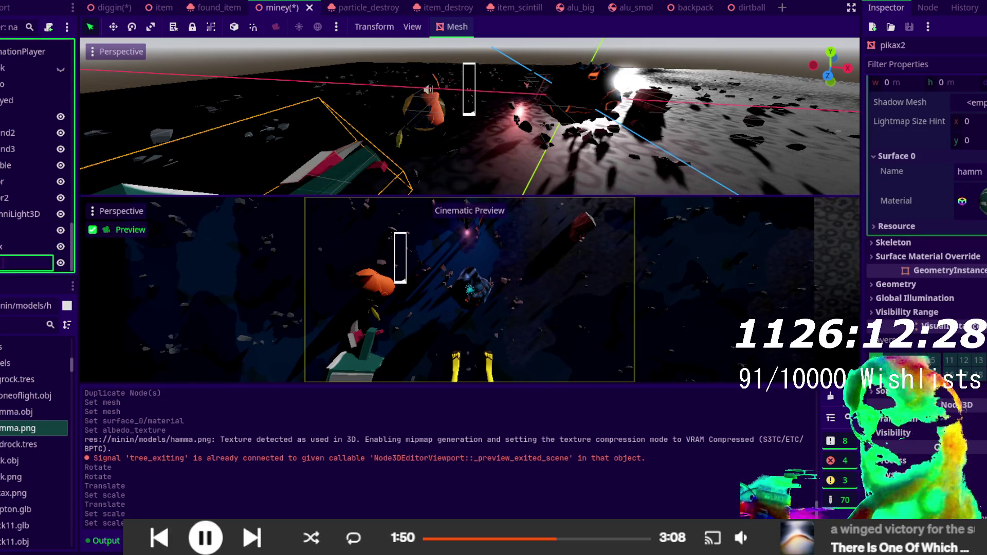
{"action": "type", "text": "n"}
- Rename pikax2 to hamm and inspect the hammer mesh preview
{"action": "key", "text": "Return"}
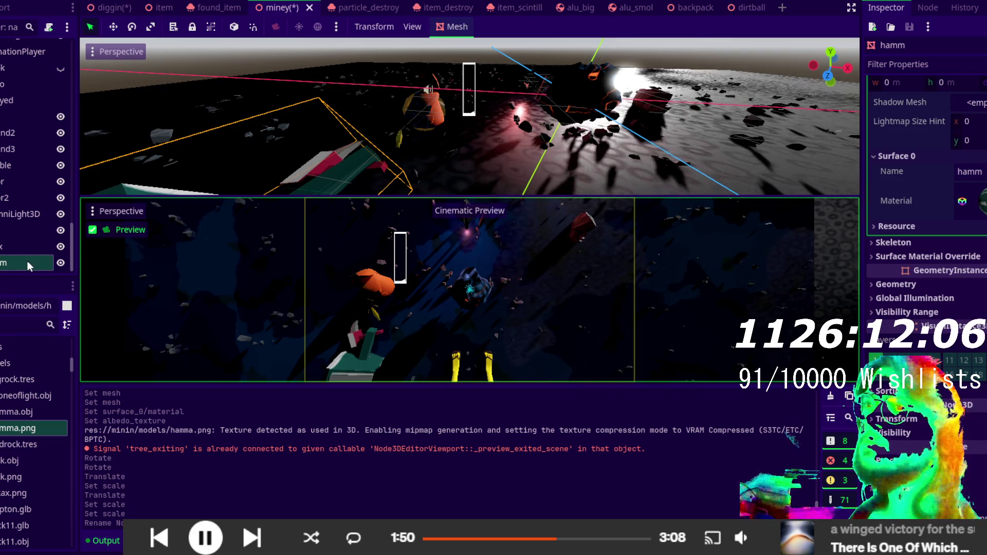
{"action": "scroll", "coordinate": [925, 155], "scroll_direction": "up", "scroll_amount": 3}
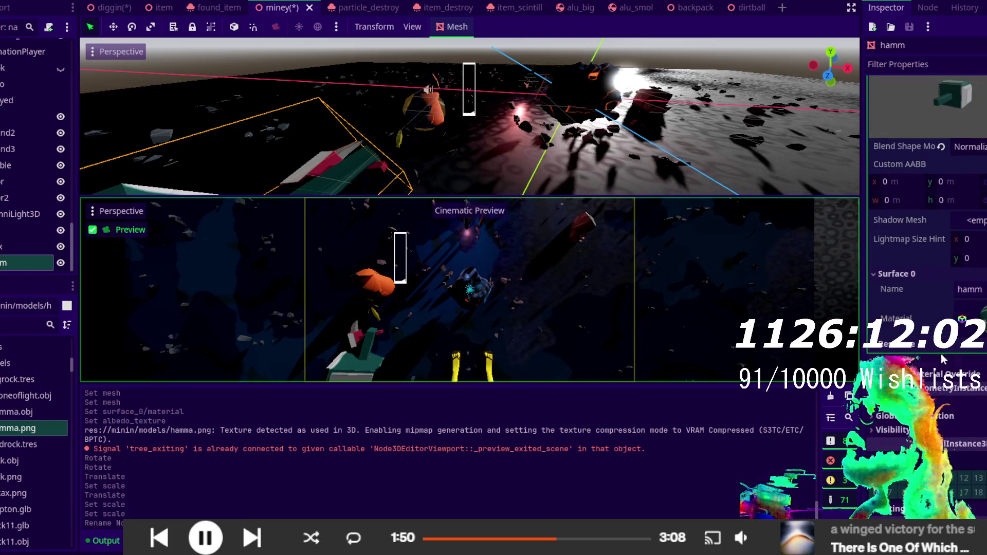
{"action": "scroll", "coordinate": [933, 350], "scroll_direction": "up", "scroll_amount": 2}
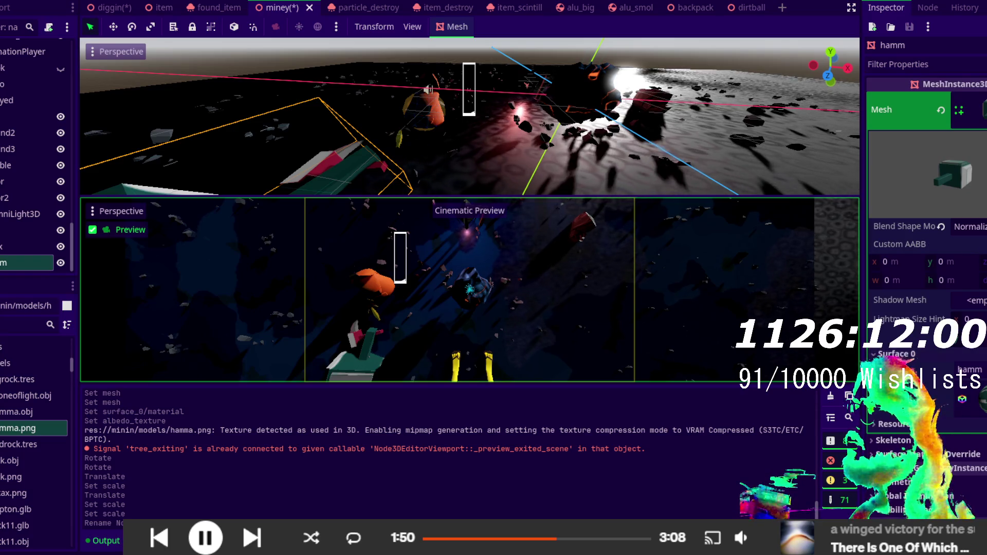
{"action": "left_click_drag", "start_coordinate": [969, 184], "coordinate": [977, 231]}
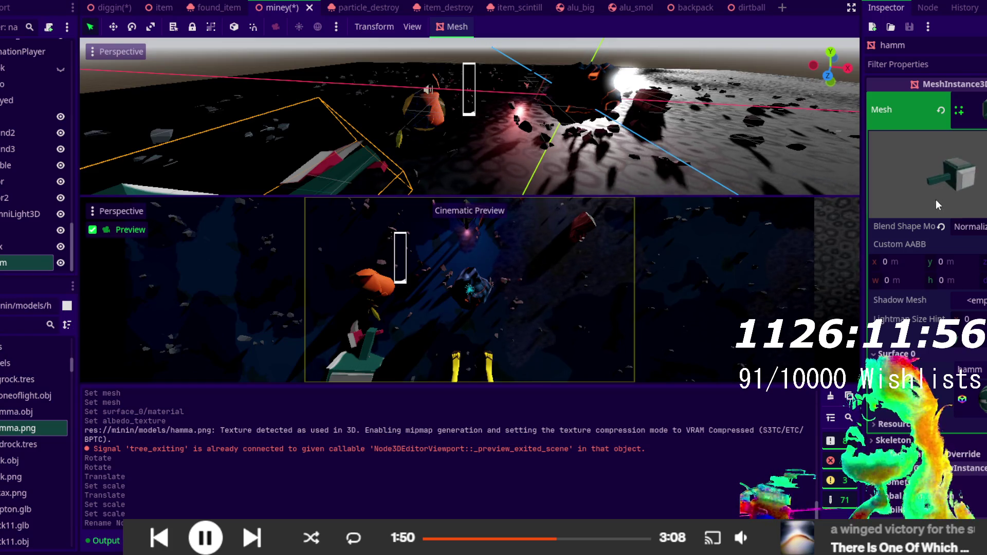
- Rescale the hammer and rotate it about 162 degrees
{"action": "scroll", "coordinate": [935, 205], "scroll_direction": "down", "scroll_amount": 5}
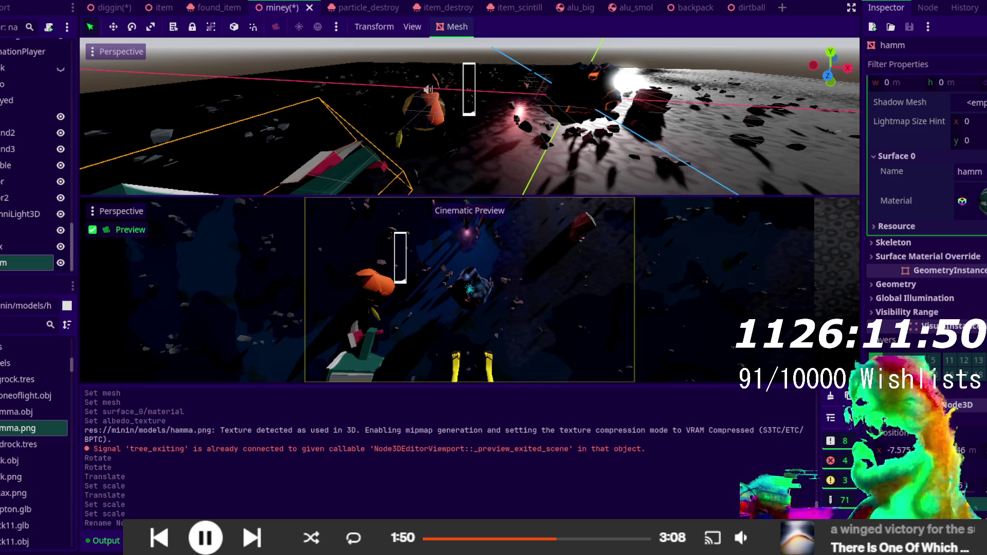
{"action": "key", "text": "Return"}
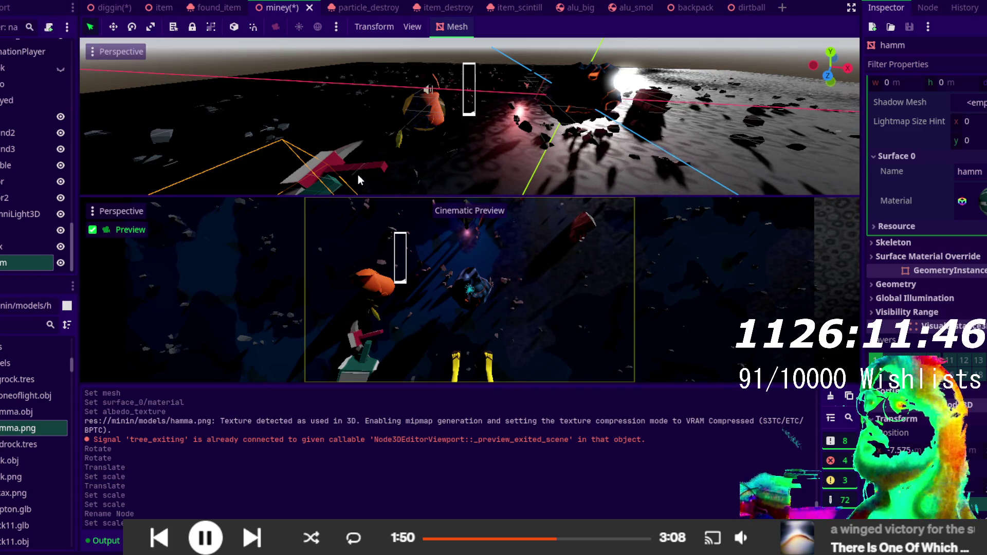
{"action": "scroll", "coordinate": [359, 174], "scroll_direction": "up", "scroll_amount": 3}
{"action": "mouse_move", "coordinate": [410, 190]}
{"action": "left_mouse_down"}
{"action": "mouse_move", "coordinate": [370, 191]}
{"action": "mouse_move", "coordinate": [342, 145]}
{"action": "mouse_move", "coordinate": [360, 104]}
{"action": "mouse_move", "coordinate": [368, 125]}
{"action": "left_mouse_up"}
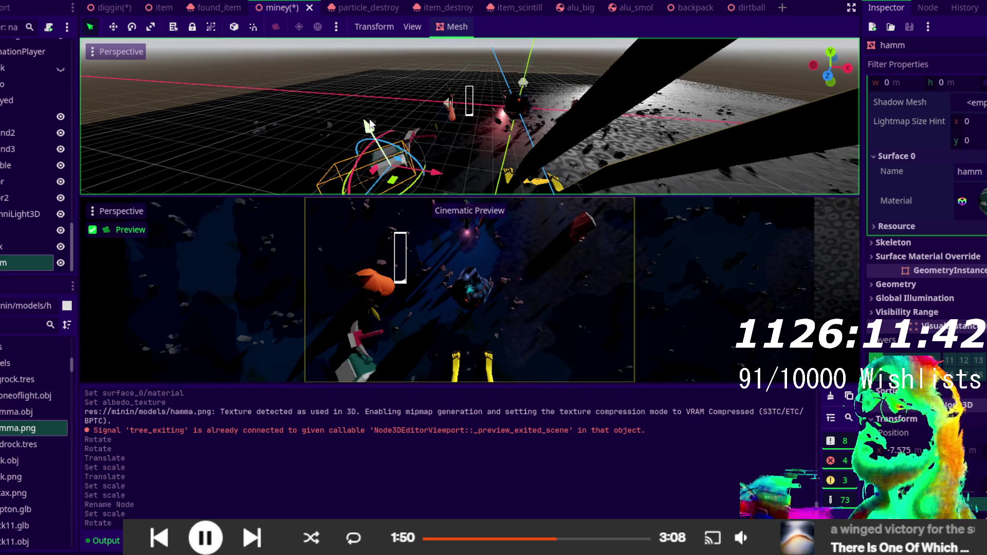
- Shift the hammer about 0.43 along X and 0.13 along Z, then rotate it about 17 degrees
{"action": "left_click_drag", "start_coordinate": [431, 178], "coordinate": [474, 174]}
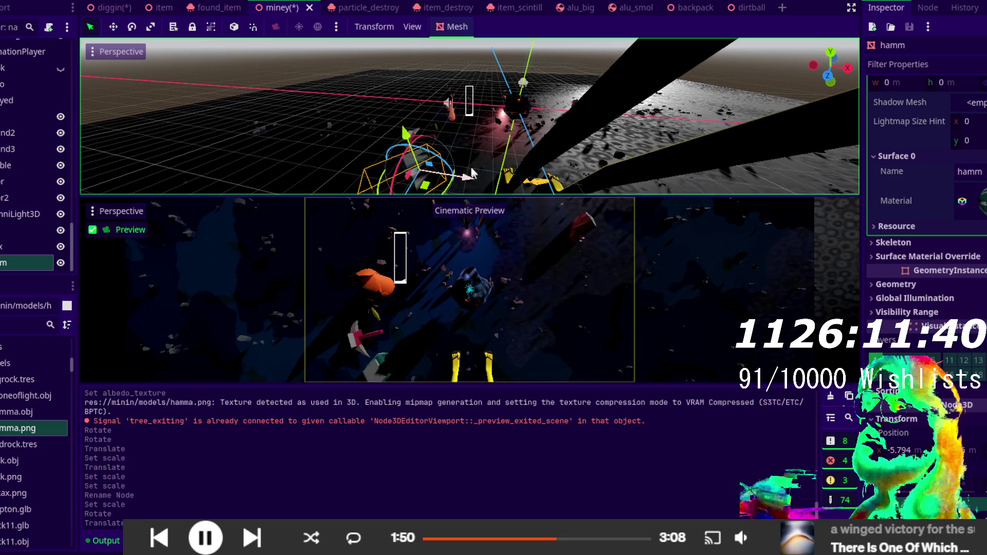
{"action": "scroll", "coordinate": [415, 170], "scroll_direction": "up", "scroll_amount": 4}
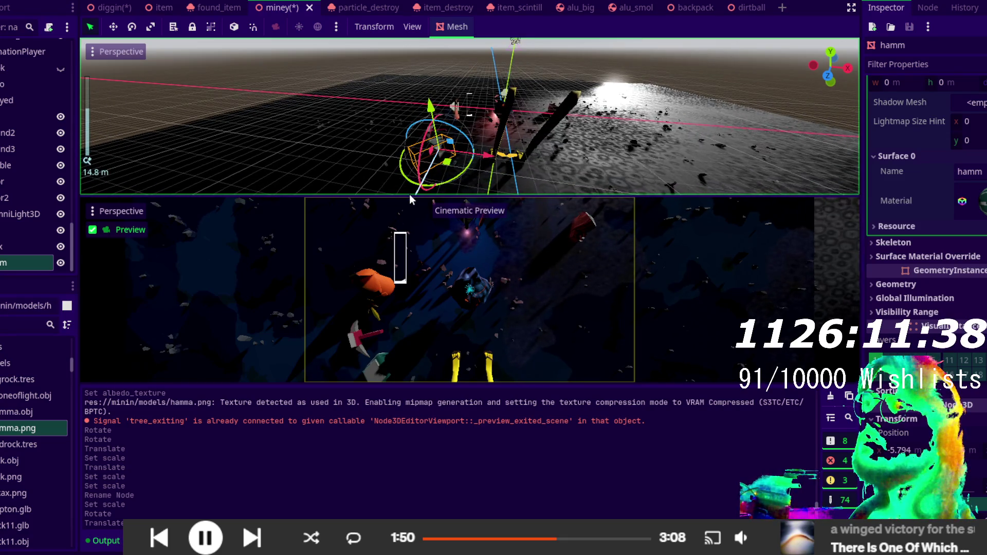
{"action": "mouse_move", "coordinate": [410, 193]}
{"action": "left_mouse_down"}
{"action": "mouse_move", "coordinate": [426, 175]}
{"action": "mouse_move", "coordinate": [411, 162]}
{"action": "mouse_move", "coordinate": [421, 123]}
{"action": "mouse_move", "coordinate": [442, 96]}
{"action": "mouse_move", "coordinate": [528, 103]}
{"action": "mouse_move", "coordinate": [483, 121]}
{"action": "mouse_move", "coordinate": [491, 126]}
{"action": "mouse_move", "coordinate": [413, 130]}
{"action": "mouse_move", "coordinate": [391, 150]}
{"action": "mouse_move", "coordinate": [358, 149]}
{"action": "mouse_move", "coordinate": [370, 154]}
{"action": "left_mouse_up"}
{"action": "scroll", "coordinate": [400, 151], "scroll_direction": "up", "scroll_amount": 4}
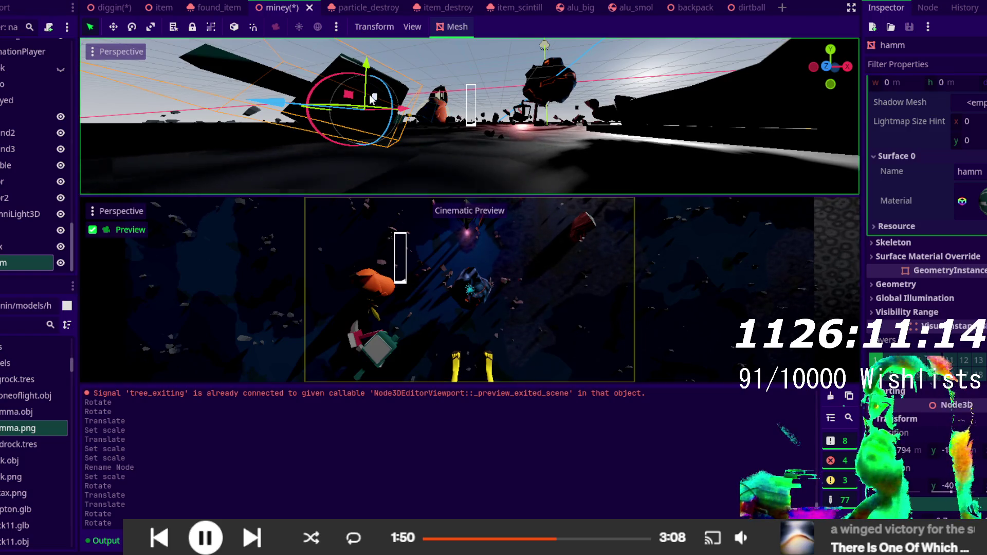
{"action": "mouse_move", "coordinate": [334, 81]}
{"action": "left_mouse_down"}
{"action": "mouse_move", "coordinate": [324, 97]}
{"action": "mouse_move", "coordinate": [365, 114]}
{"action": "mouse_move", "coordinate": [422, 109]}
{"action": "mouse_move", "coordinate": [277, 119]}
{"action": "mouse_move", "coordinate": [238, 148]}
{"action": "mouse_move", "coordinate": [286, 151]}
{"action": "left_mouse_up"}
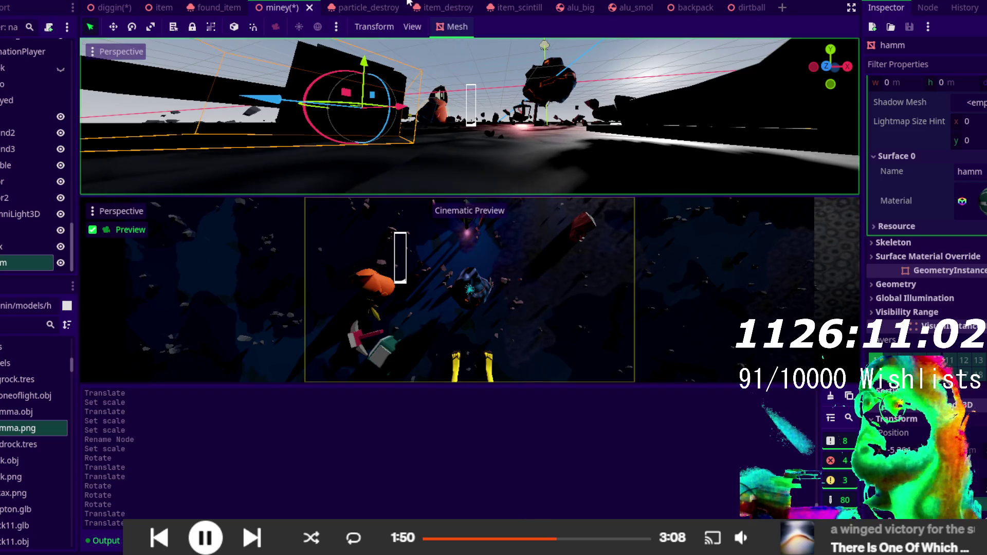
{"action": "key", "text": "ctrl+F1"}
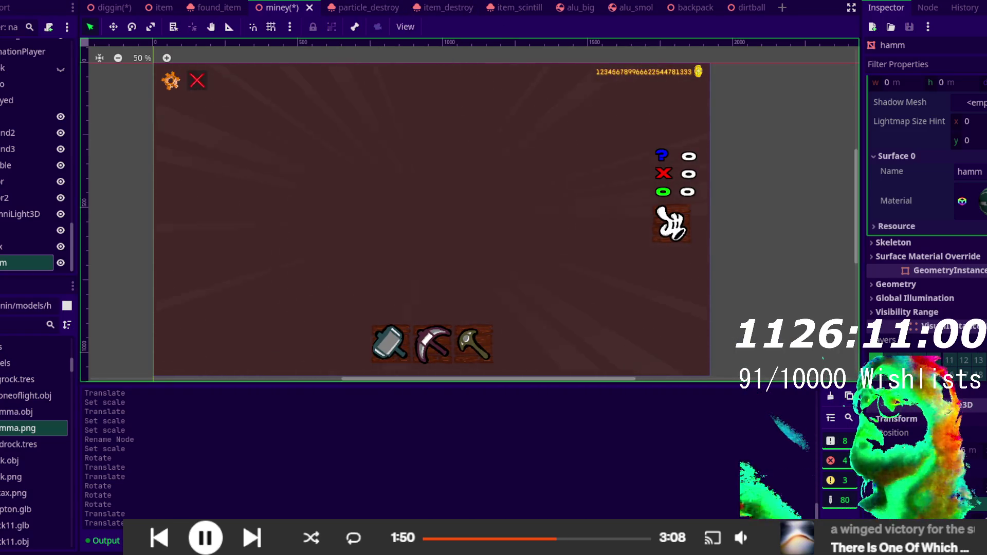
- Return to the 3D editor and orbit to frame the hammer and pickaxe in the mine
{"action": "key", "text": "ctrl+F2"}
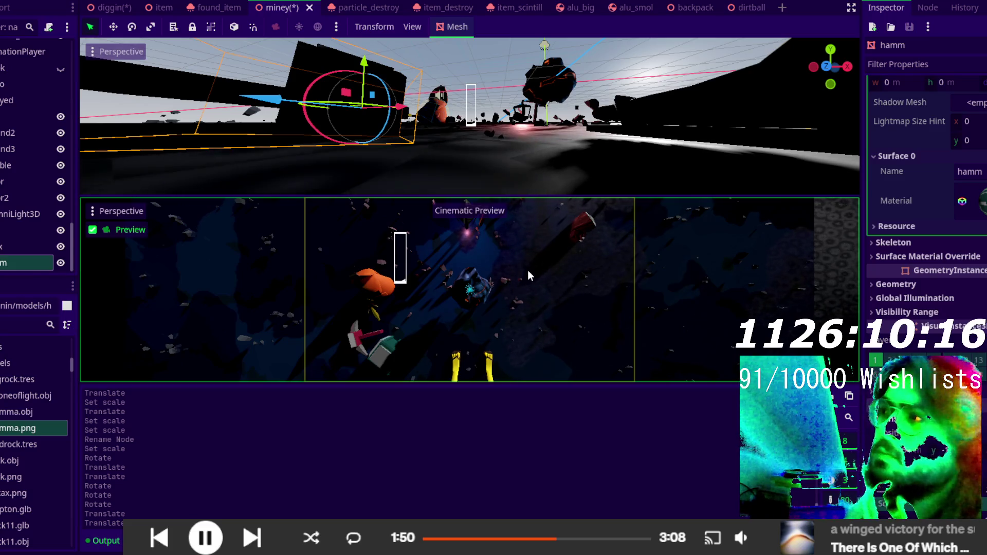
{"action": "mouse_move", "coordinate": [507, 138]}
{"action": "left_mouse_down"}
{"action": "mouse_move", "coordinate": [502, 177]}
{"action": "mouse_move", "coordinate": [448, 45]}
{"action": "left_mouse_up"}
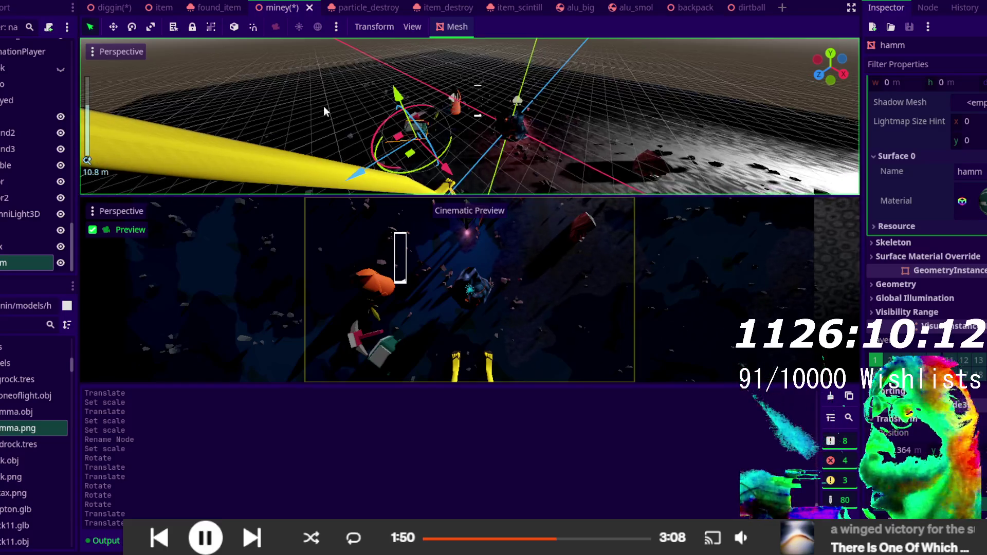
- Select WorldEnvironment and try sky Custom FOV and X rotation changes, undoing both
{"action": "scroll", "coordinate": [31, 112], "scroll_direction": "up", "scroll_amount": 5}
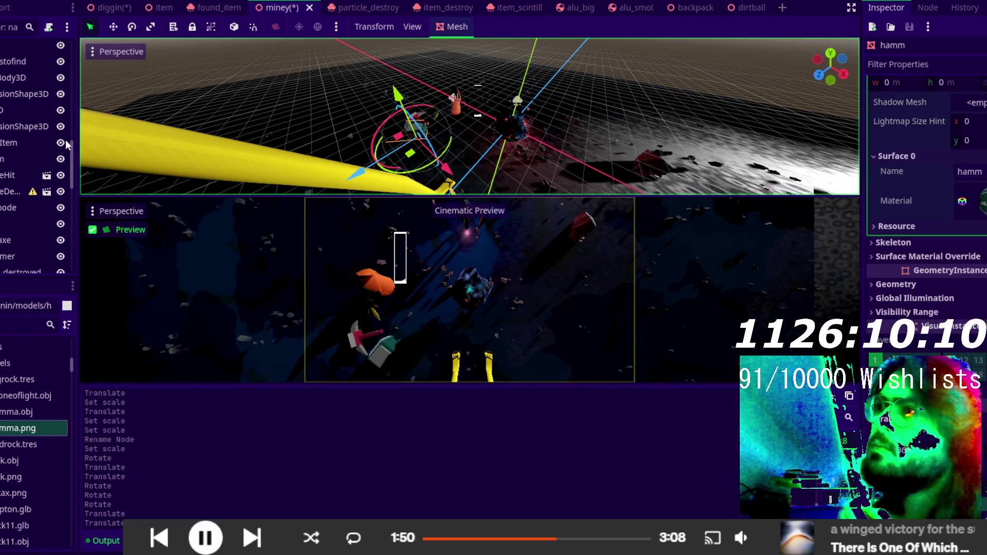
{"action": "scroll", "coordinate": [72, 154], "scroll_direction": "up", "scroll_amount": 5}
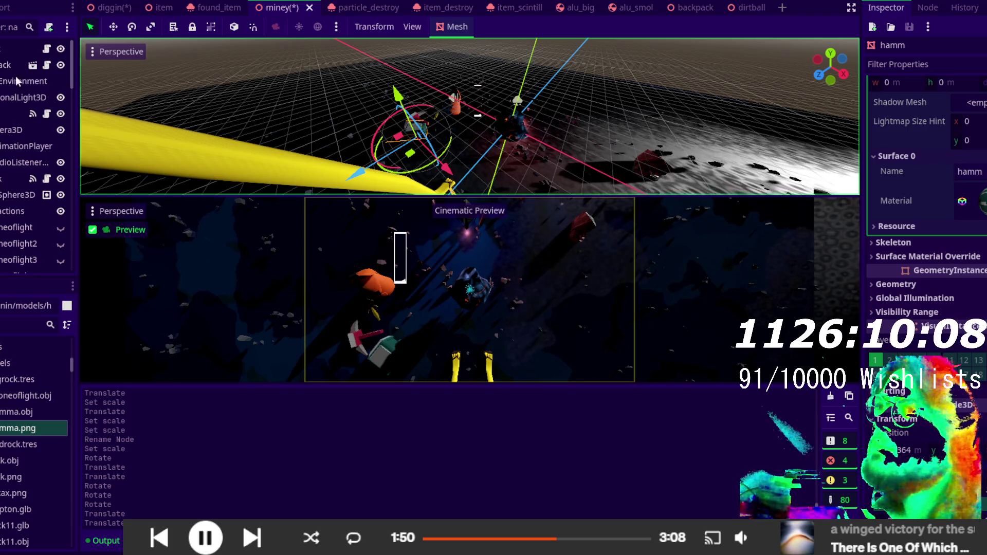
{"action": "left_click", "coordinate": [15, 90]}
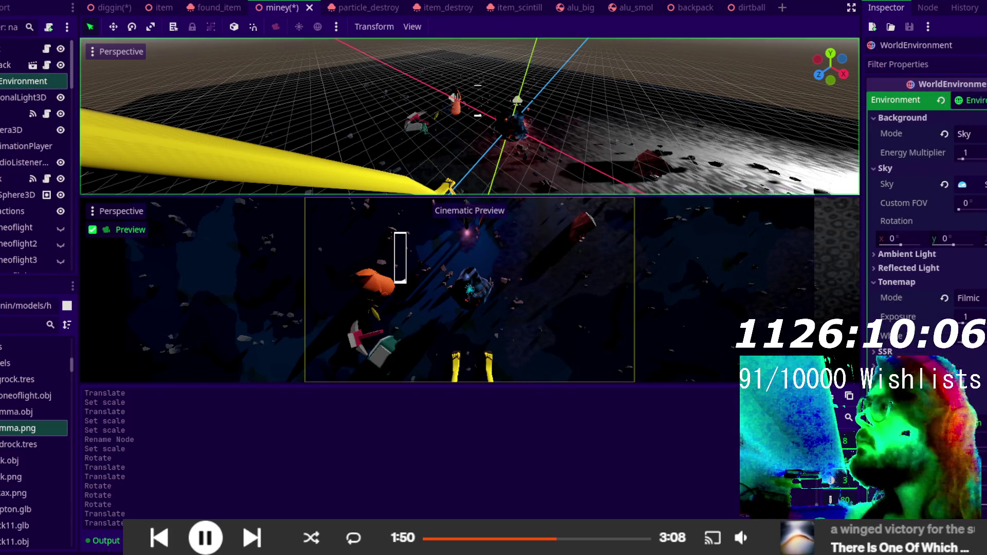
{"action": "left_click_drag", "start_coordinate": [959, 210], "coordinate": [972, 208]}
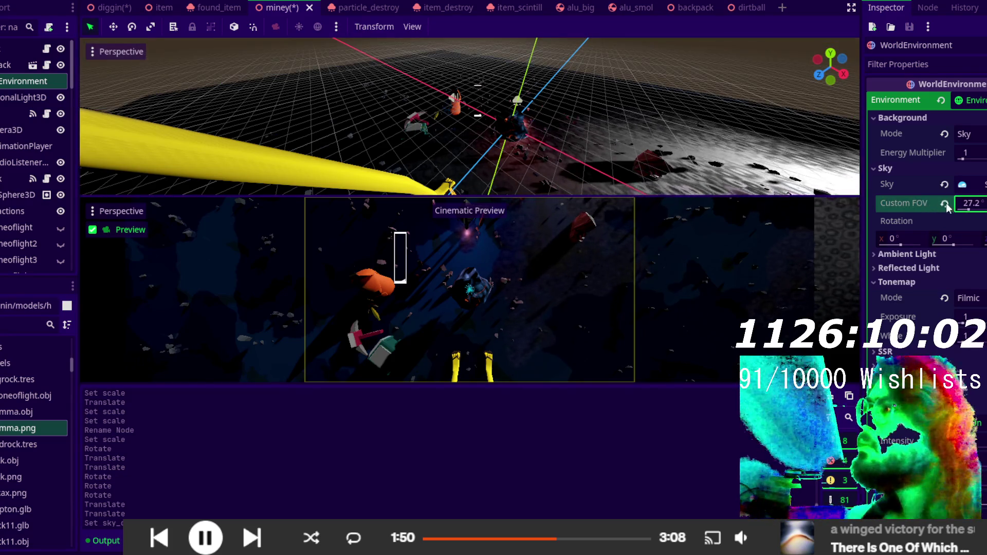
{"action": "key", "text": "ctrl+z"}
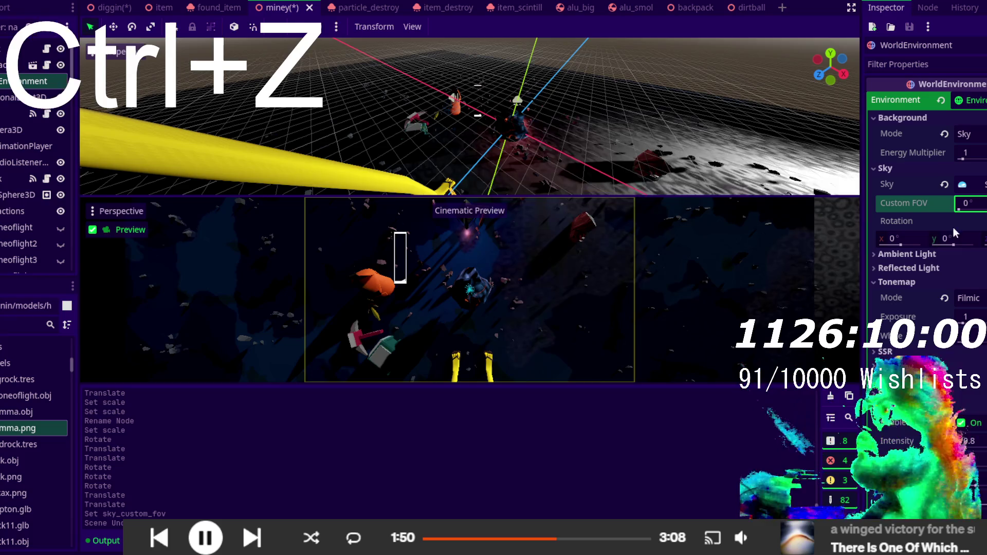
{"action": "left_click_drag", "start_coordinate": [903, 246], "coordinate": [908, 246]}
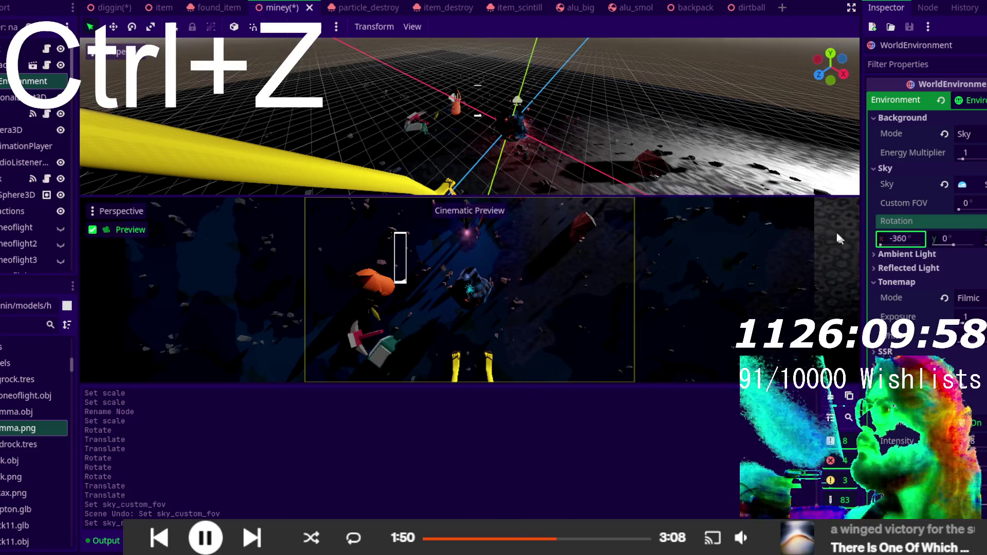
{"action": "key", "text": "ctrl+z"}
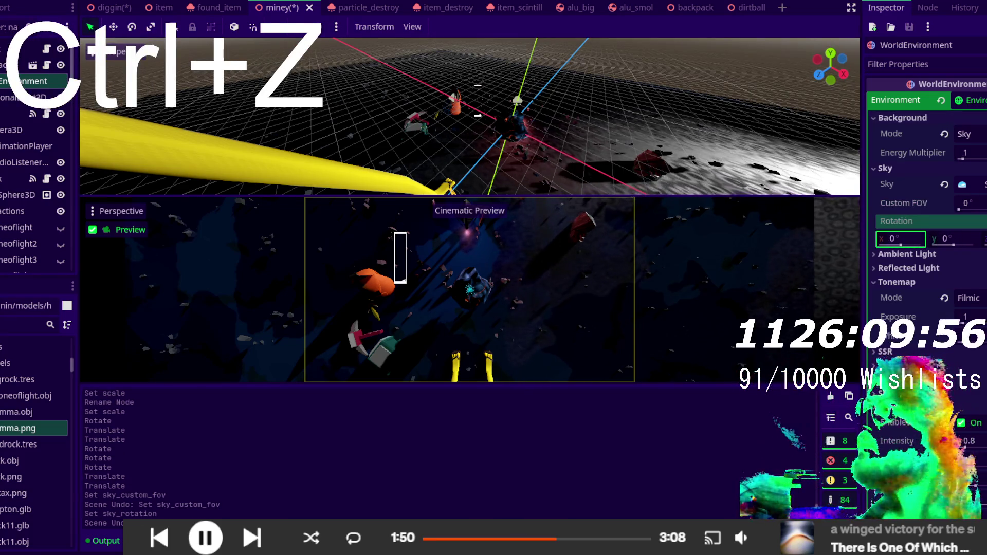
- Toggle Glow, undo the change, and turn on Fog for the environment
{"action": "scroll", "coordinate": [952, 221], "scroll_direction": "down", "scroll_amount": 3}
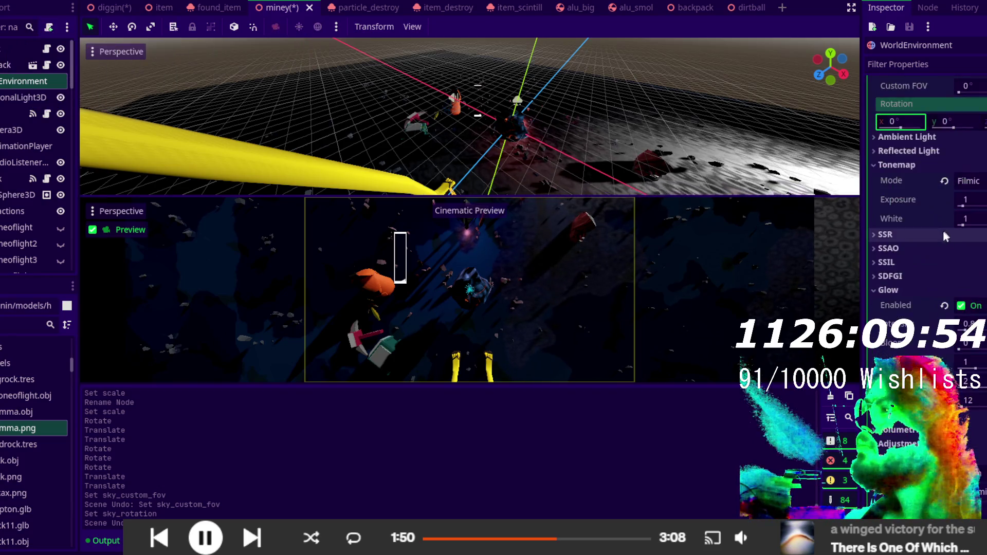
{"action": "left_click", "coordinate": [961, 306]}
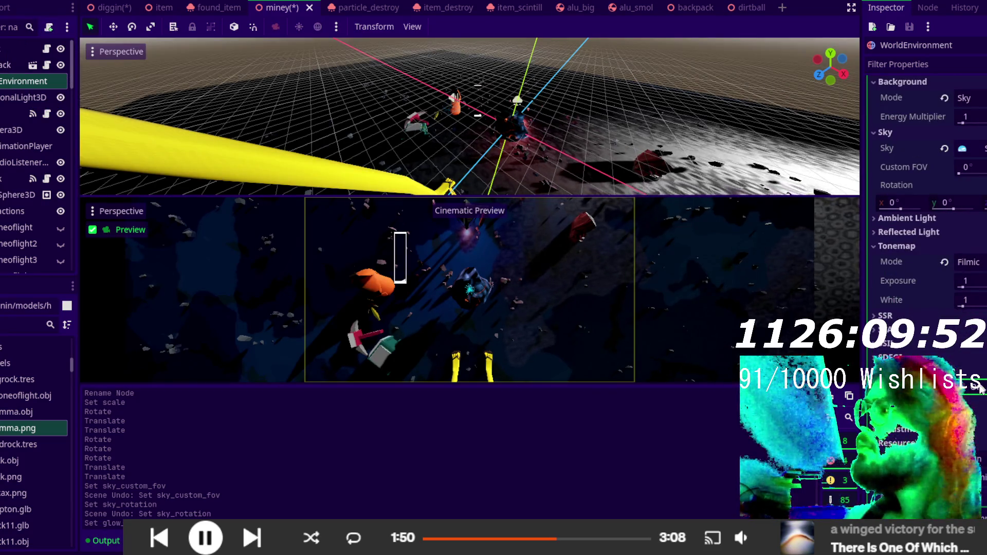
{"action": "left_click", "coordinate": [963, 392]}
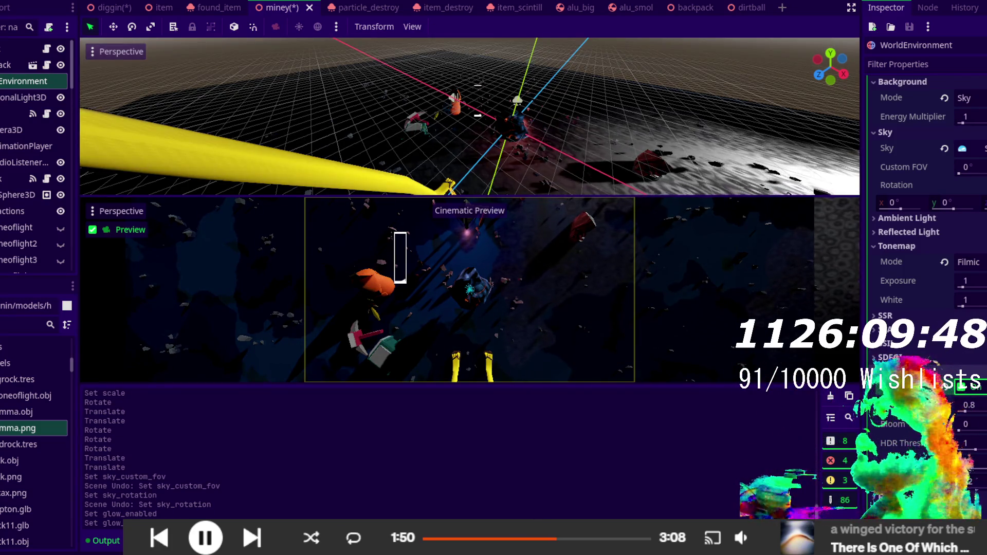
{"action": "key", "text": "ctrl+z"}
{"action": "key", "text": "ctrl+z"}
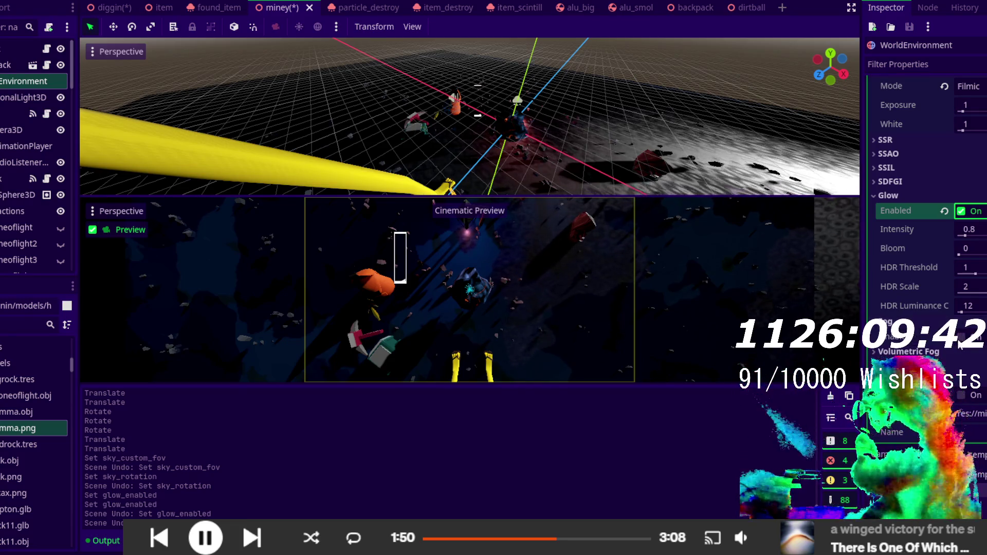
{"action": "left_click", "coordinate": [962, 340]}
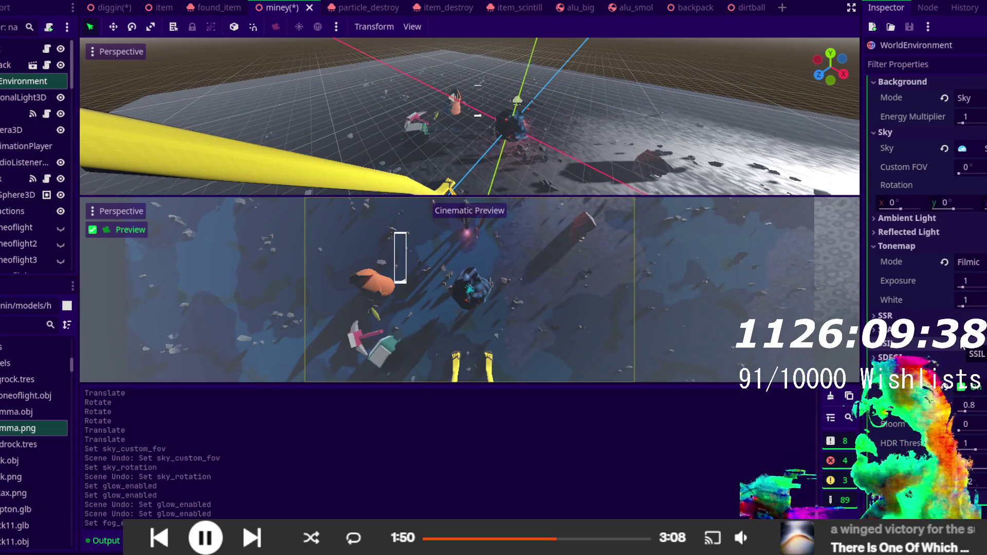
- Set the fog light colour to bright blue 2093e1 and the fog mode to Exponential
{"action": "scroll", "coordinate": [920, 206], "scroll_direction": "down", "scroll_amount": 5}
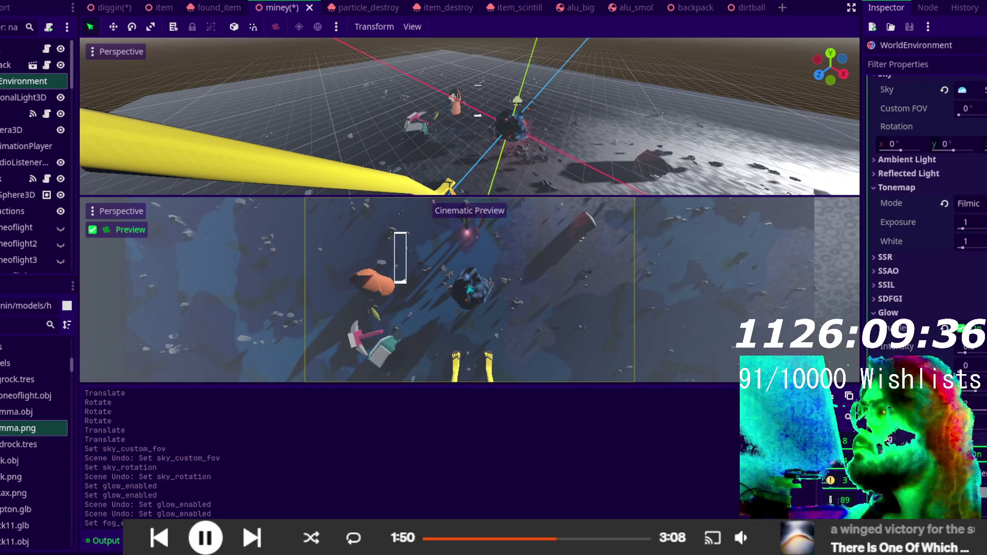
{"action": "left_click", "coordinate": [975, 380]}
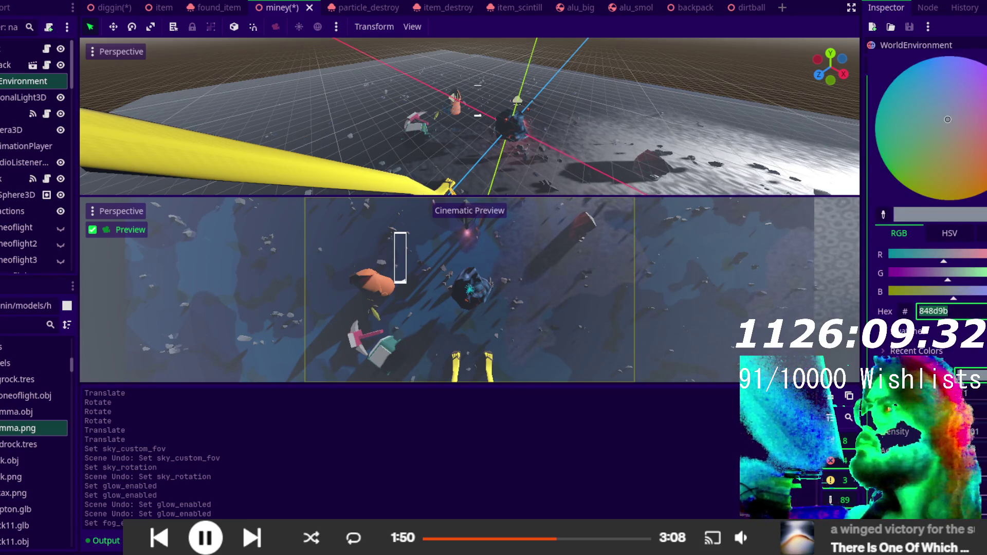
{"action": "left_click", "coordinate": [978, 166]}
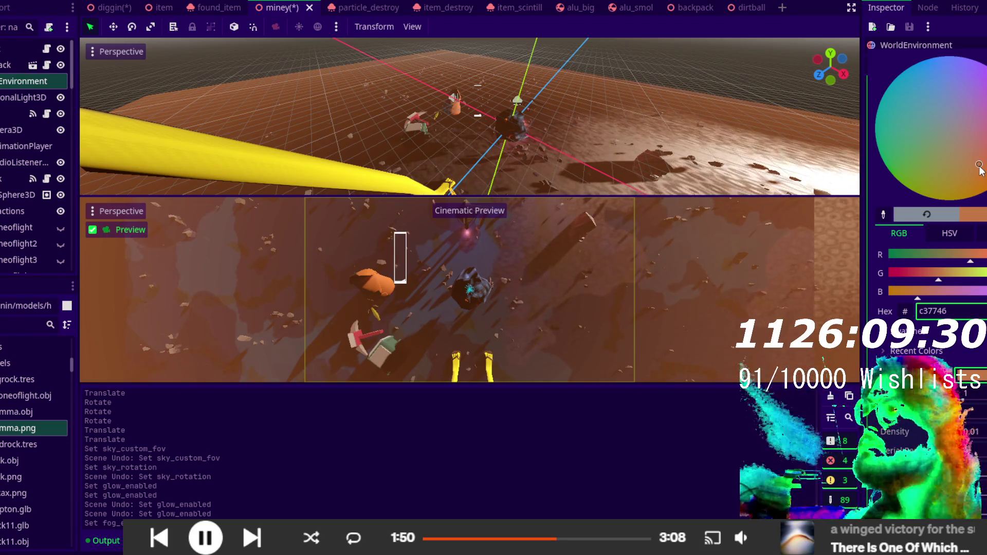
{"action": "left_click", "coordinate": [952, 103]}
{"action": "left_click", "coordinate": [920, 67]}
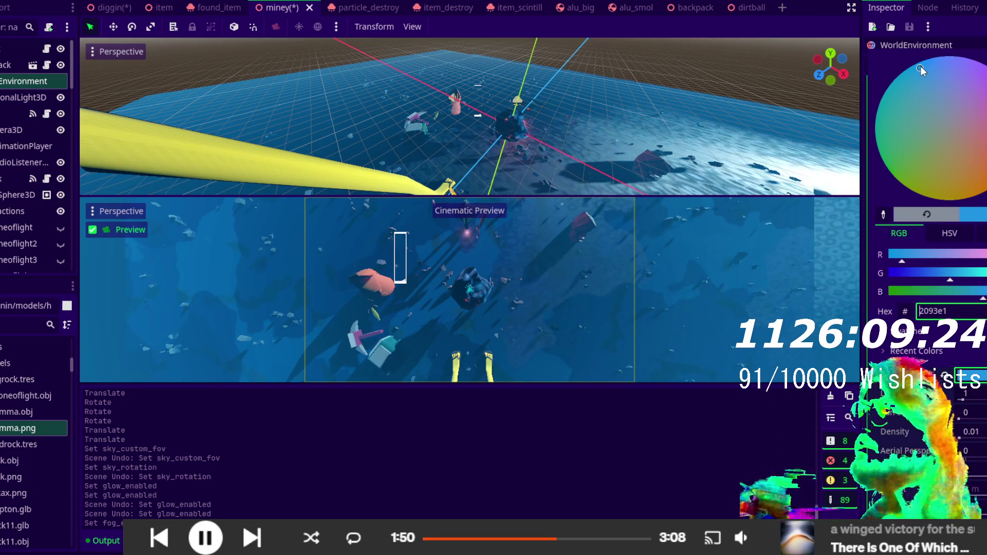
{"action": "left_click", "coordinate": [850, 483]}
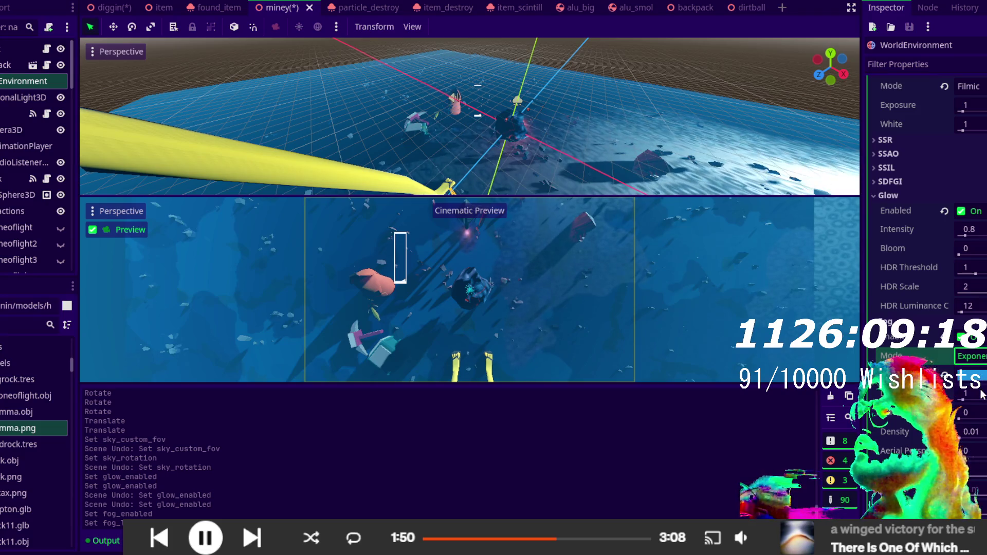
{"action": "left_click", "coordinate": [946, 371]}
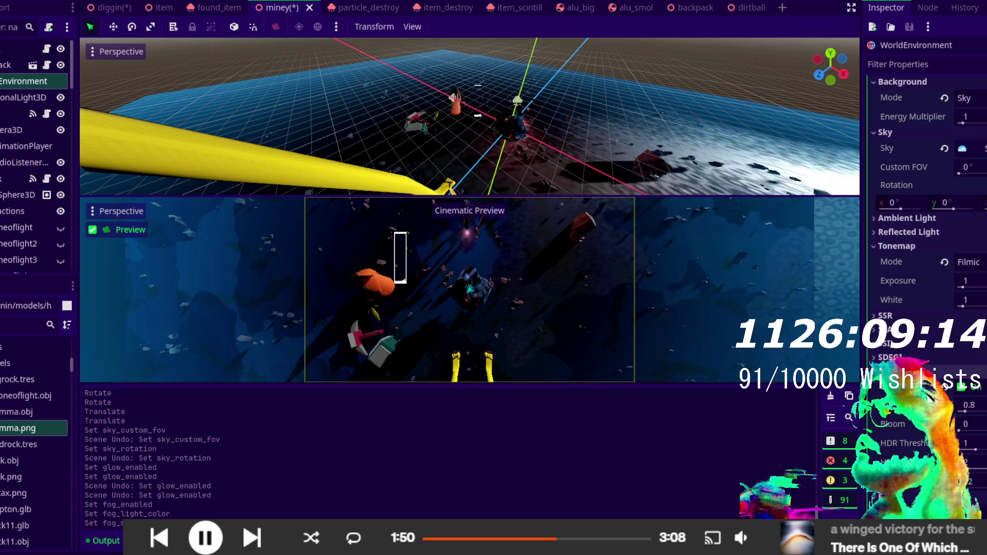
- Raise the Glow Bloom amount after undoing a Glow Intensity edit
{"action": "left_click", "coordinate": [969, 408]}
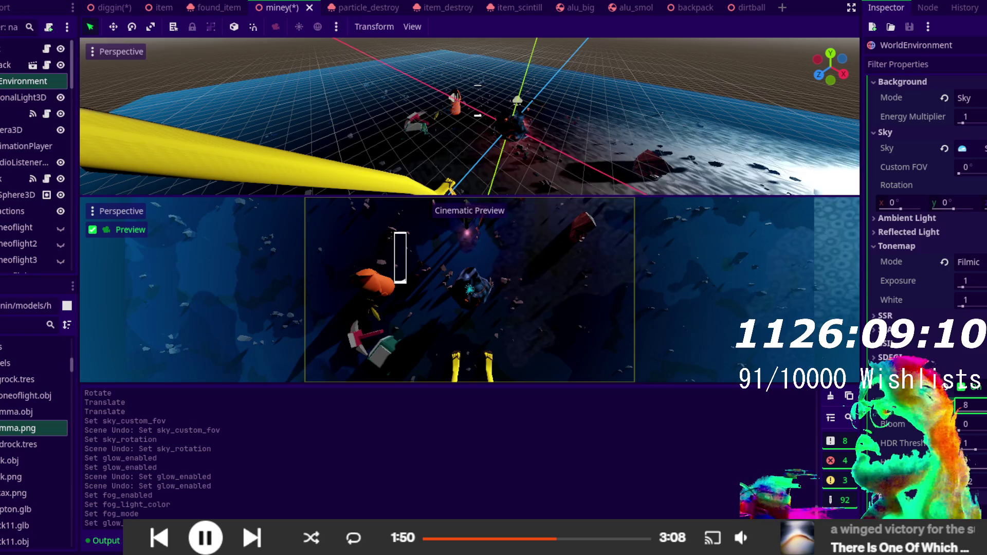
{"action": "key", "text": "ctrl+z"}
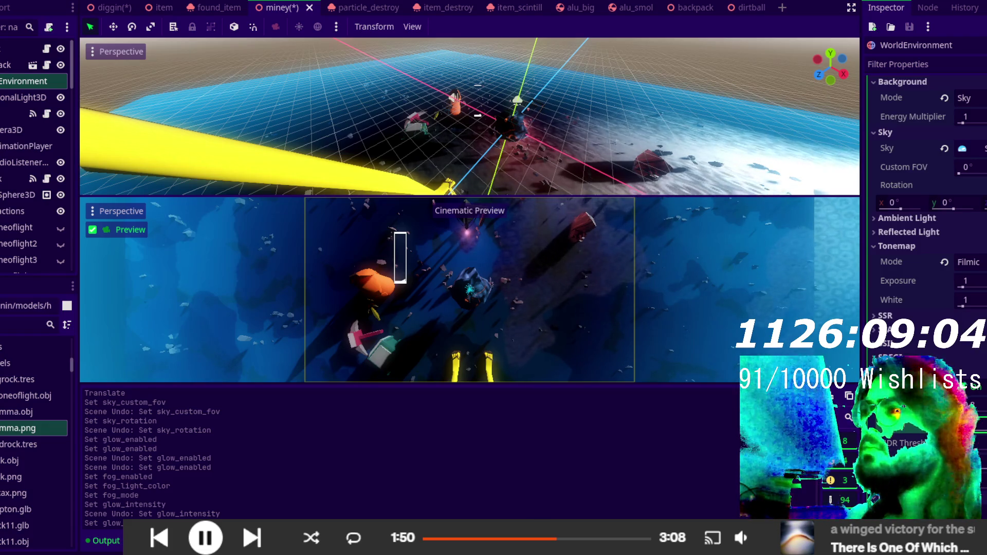
{"action": "left_click_drag", "start_coordinate": [975, 430], "coordinate": [966, 430]}
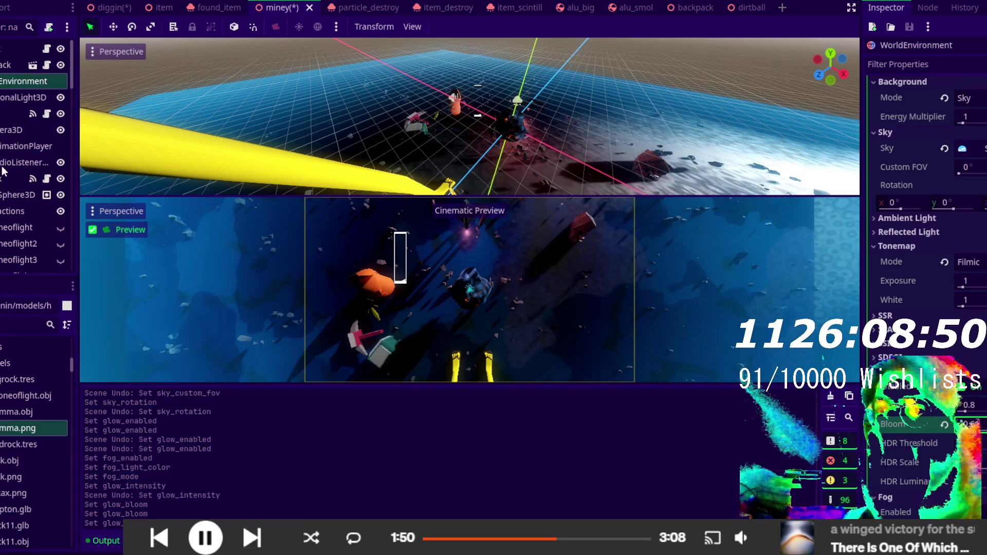
{"action": "scroll", "coordinate": [27, 203], "scroll_direction": "down", "scroll_amount": 5}
{"action": "scroll", "coordinate": [28, 198], "scroll_direction": "down", "scroll_amount": 5}
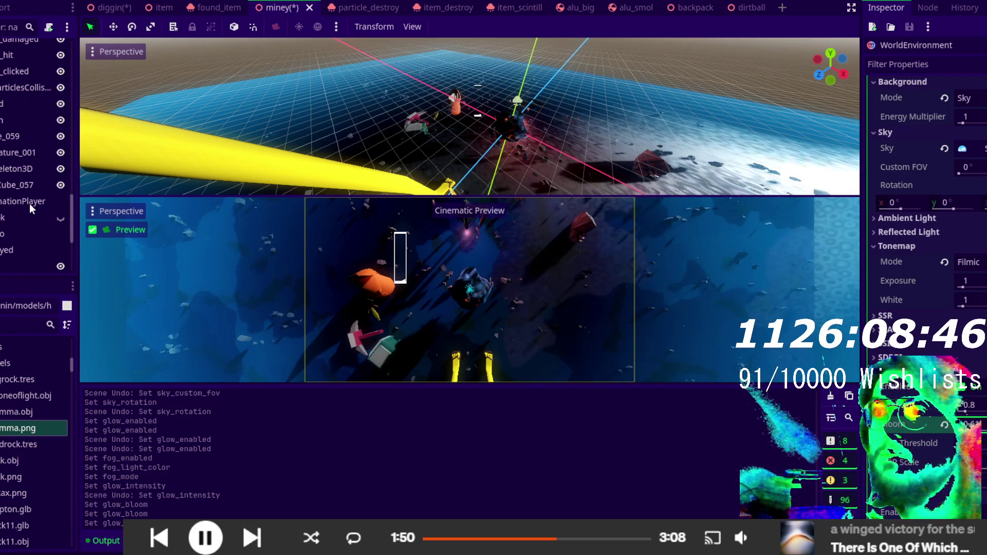
{"action": "scroll", "coordinate": [29, 203], "scroll_direction": "down", "scroll_amount": 5}
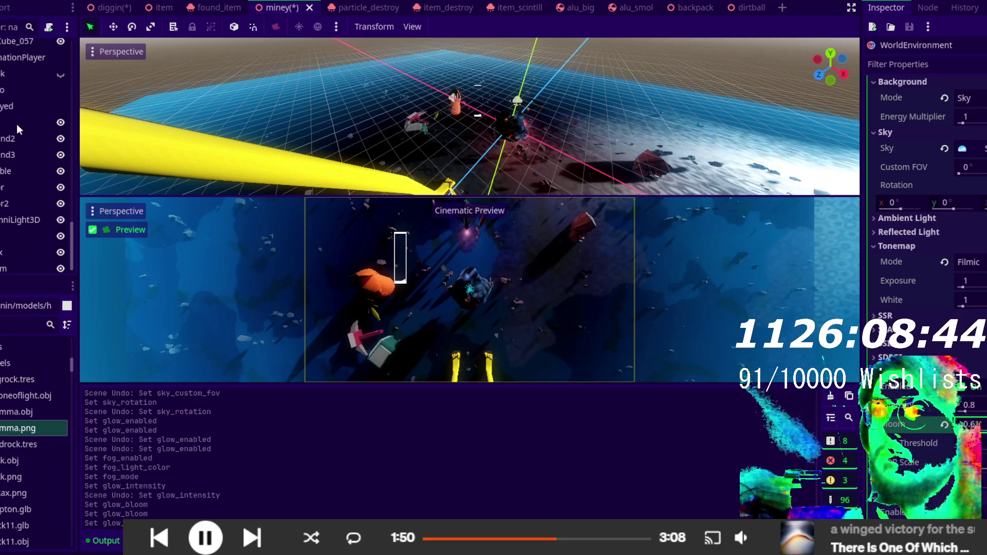
- Add an OmniLight3D node as a child of the goud node
{"action": "left_click", "coordinate": [16, 124]}
{"action": "key", "text": "ctrl+a"}
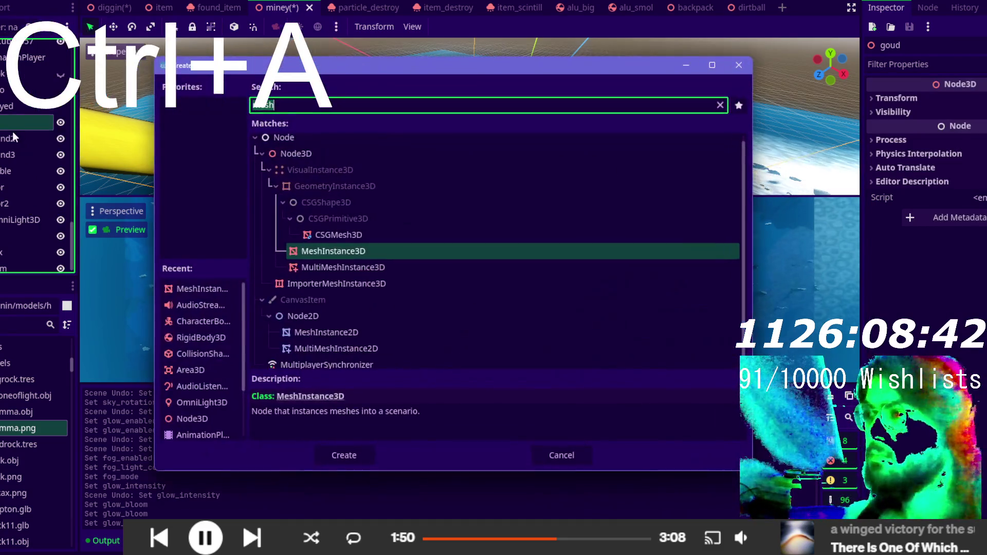
{"action": "type", "text": "light"}
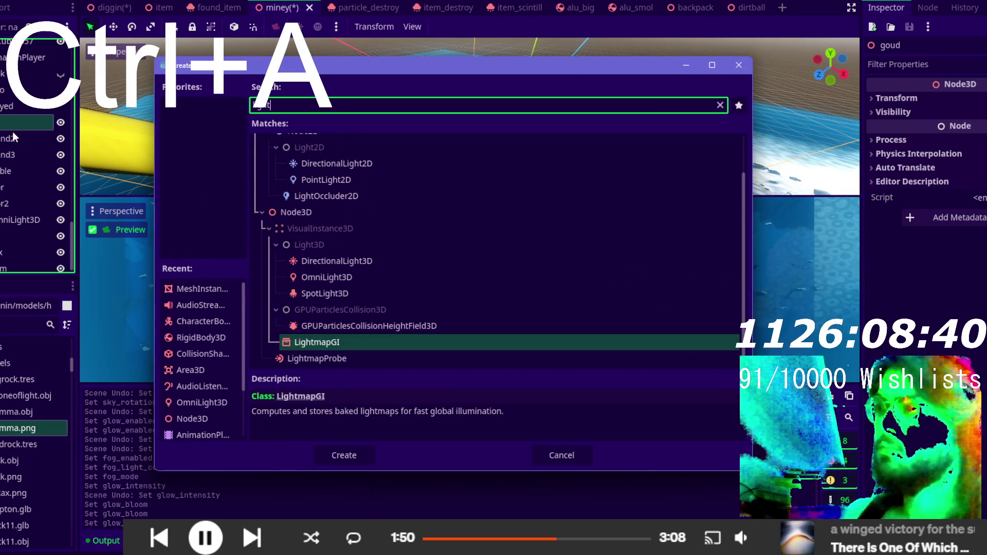
{"action": "double_click", "coordinate": [353, 276]}
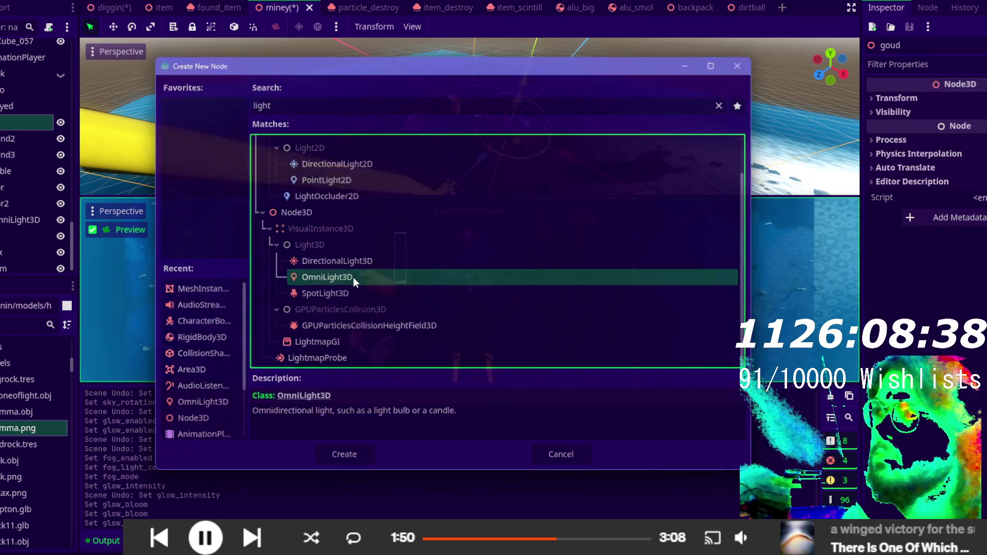
- Lift the OmniLight3D above the scene and enlarge its range to radius 11
{"action": "mouse_move", "coordinate": [517, 84]}
{"action": "left_mouse_down"}
{"action": "mouse_move", "coordinate": [539, 50]}
{"action": "mouse_move", "coordinate": [535, 23]}
{"action": "left_mouse_up"}
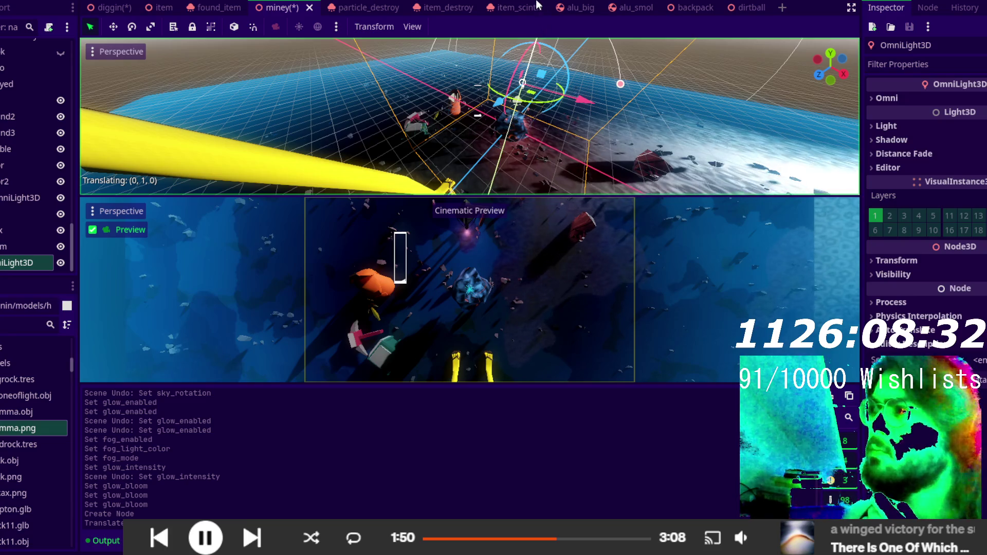
{"action": "left_click_drag", "start_coordinate": [541, 23], "coordinate": [540, 22]}
{"action": "scroll", "coordinate": [497, 49], "scroll_direction": "down", "scroll_amount": 4}
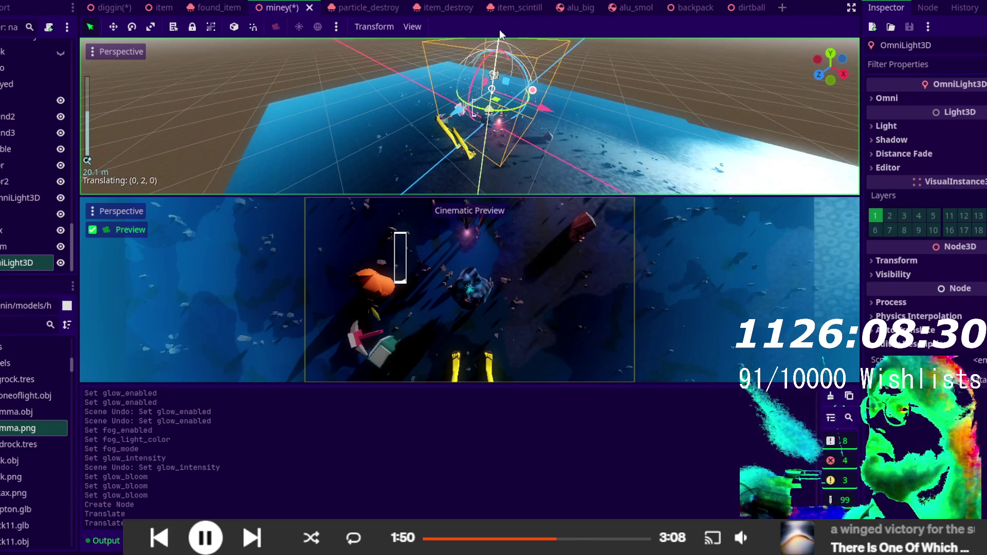
{"action": "mouse_move", "coordinate": [528, 104]}
{"action": "left_mouse_down"}
{"action": "mouse_move", "coordinate": [578, 118]}
{"action": "mouse_move", "coordinate": [486, 145]}
{"action": "mouse_move", "coordinate": [467, 120]}
{"action": "mouse_move", "coordinate": [486, 121]}
{"action": "mouse_move", "coordinate": [535, 190]}
{"action": "mouse_move", "coordinate": [473, 187]}
{"action": "mouse_move", "coordinate": [507, 183]}
{"action": "left_mouse_up"}
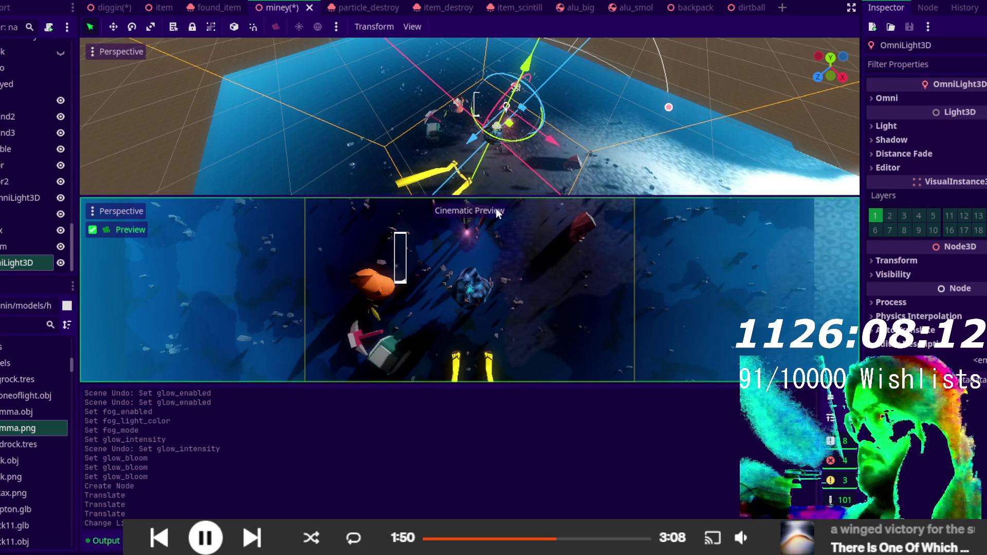
- Make the OmniLight3D pink with energy 6.333 and save the scene
{"action": "left_click", "coordinate": [915, 124]}
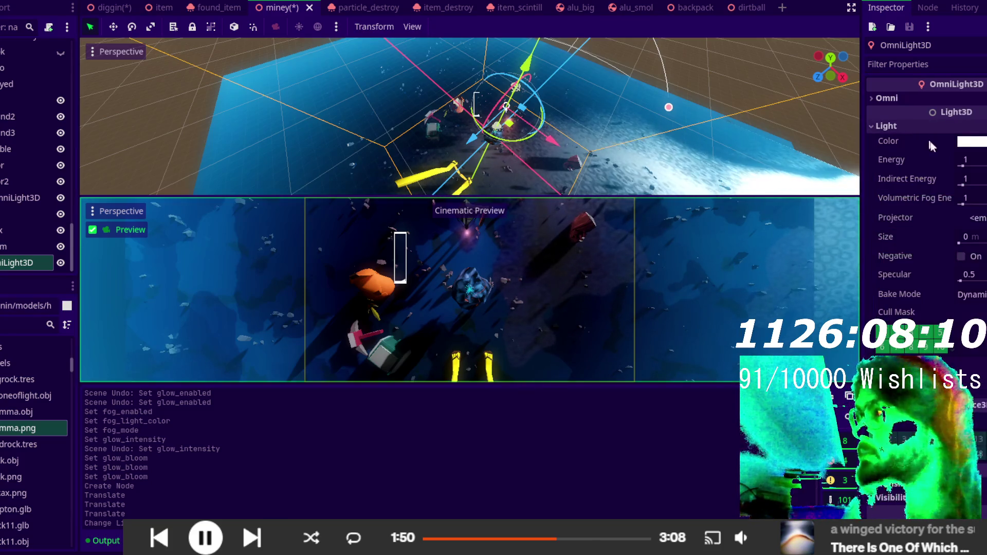
{"action": "left_click", "coordinate": [971, 140]}
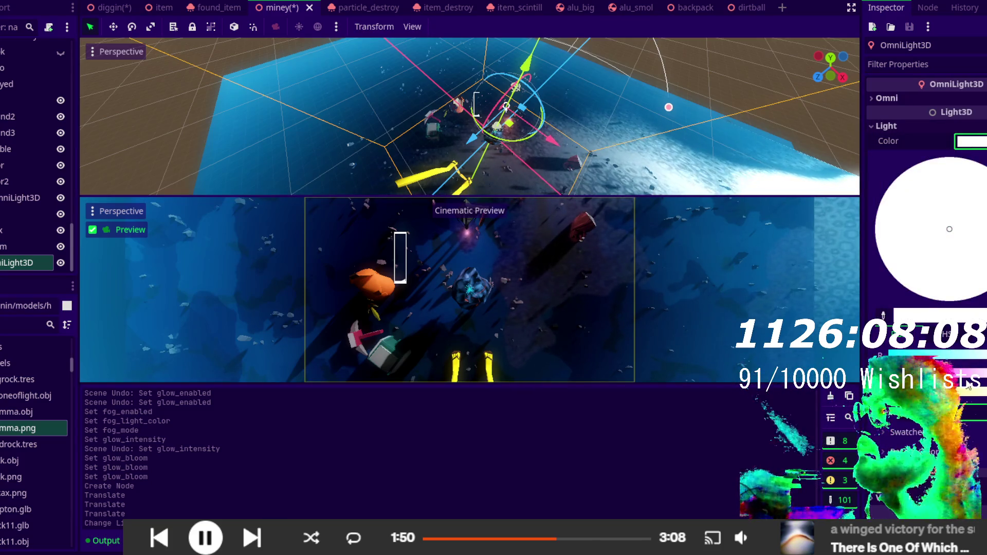
{"action": "left_click", "coordinate": [985, 307]}
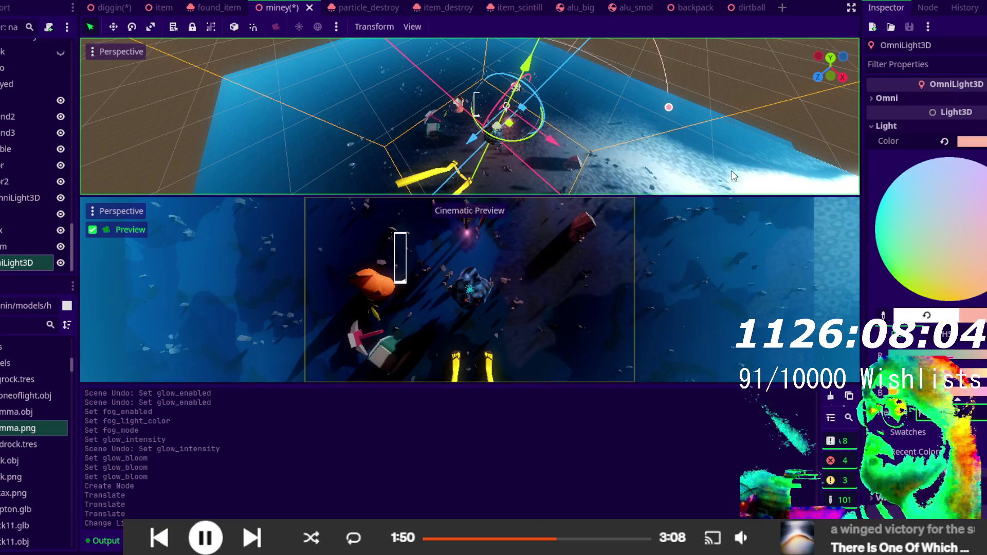
{"action": "left_click", "coordinate": [885, 127]}
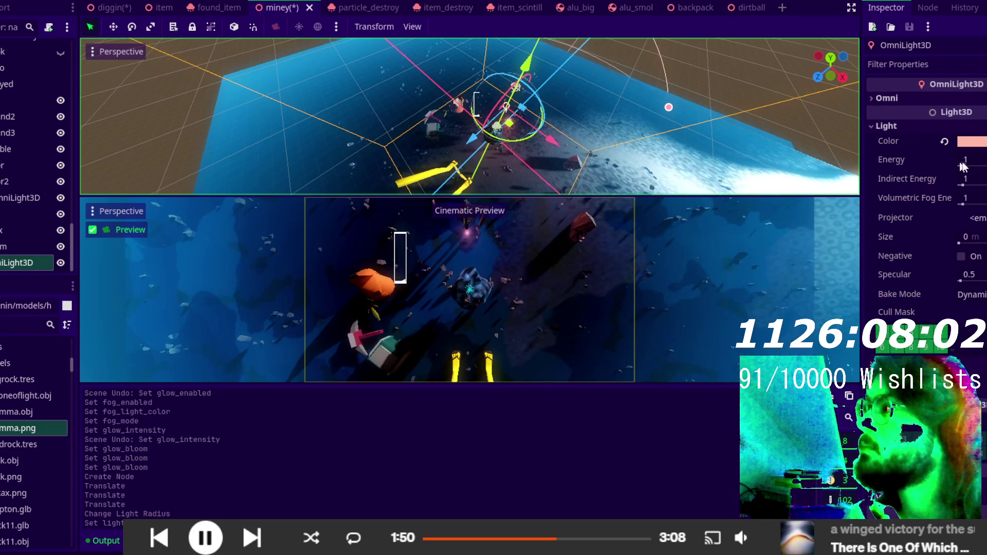
{"action": "mouse_move", "coordinate": [966, 160]}
{"action": "left_mouse_down"}
{"action": "mouse_move", "coordinate": [985, 159]}
{"action": "mouse_move", "coordinate": [956, 159]}
{"action": "mouse_move", "coordinate": [966, 161]}
{"action": "left_mouse_up"}
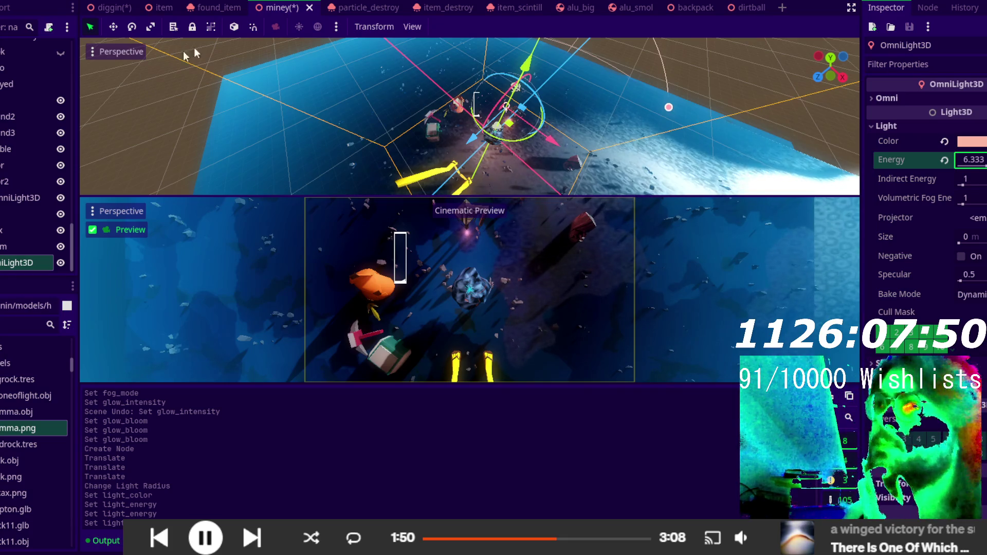
{"action": "key", "text": "ctrl+s"}
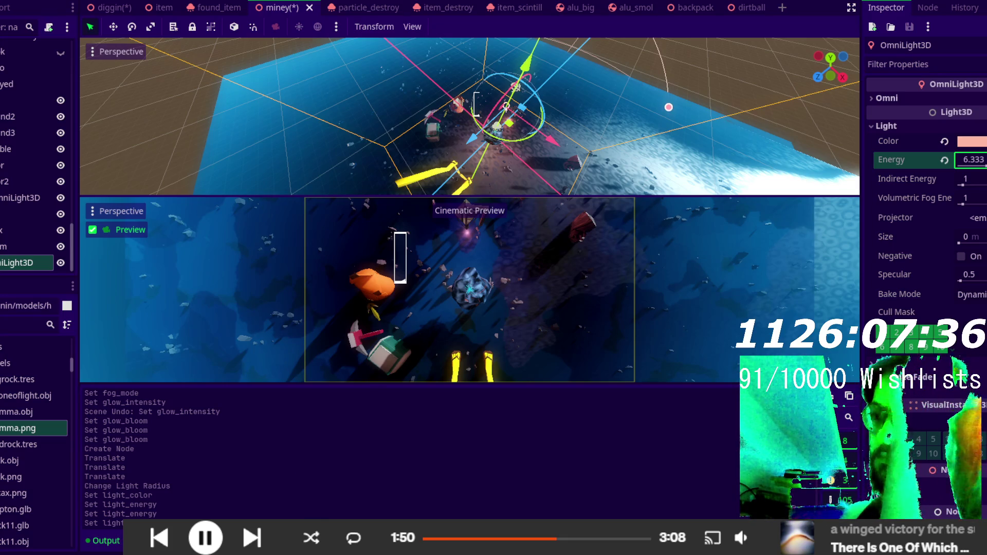
{"action": "mouse_move", "coordinate": [161, 550]}
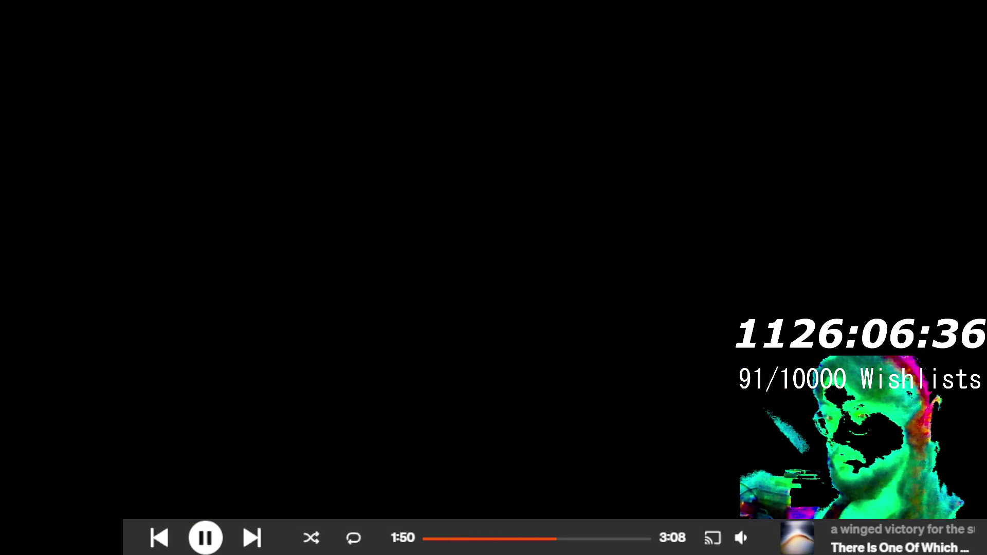
- Open Task Manager, drag it aside, and close it again
{"action": "key", "text": "ctrl+shift+Escape"}
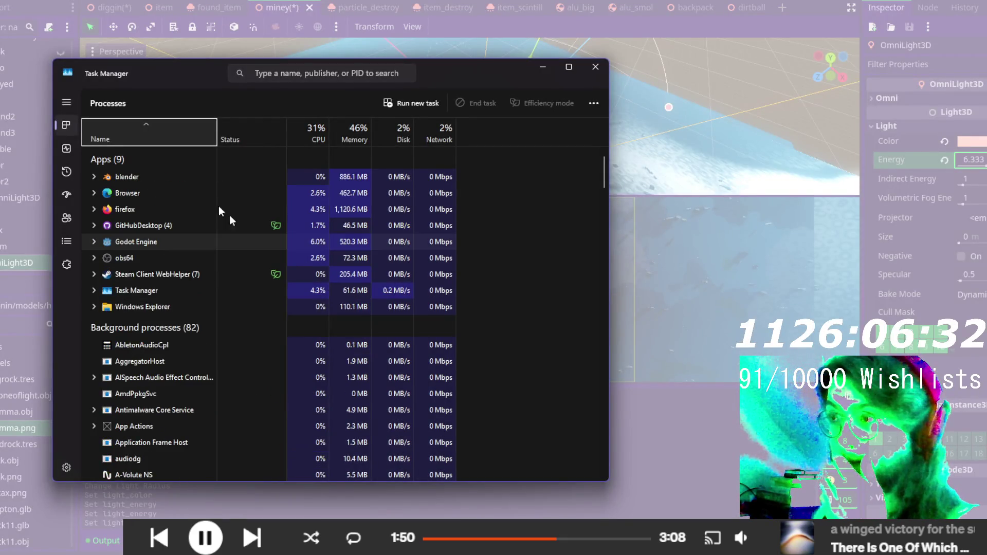
{"action": "mouse_move", "coordinate": [202, 70]}
{"action": "left_mouse_down"}
{"action": "mouse_move", "coordinate": [56, 218]}
{"action": "mouse_move", "coordinate": [0, 481]}
{"action": "left_mouse_up"}
{"action": "key", "text": "alt+F4"}
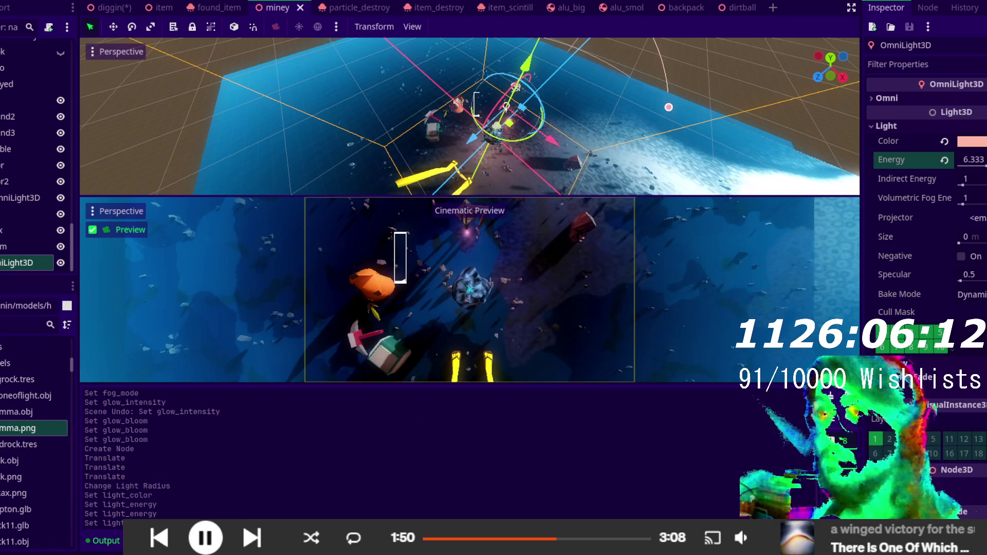
- Save the diggin scene, close GitHub Desktop, and bring Blender to the front
{"action": "left_click", "coordinate": [113, 8]}
{"action": "key", "text": "ctrl+s"}
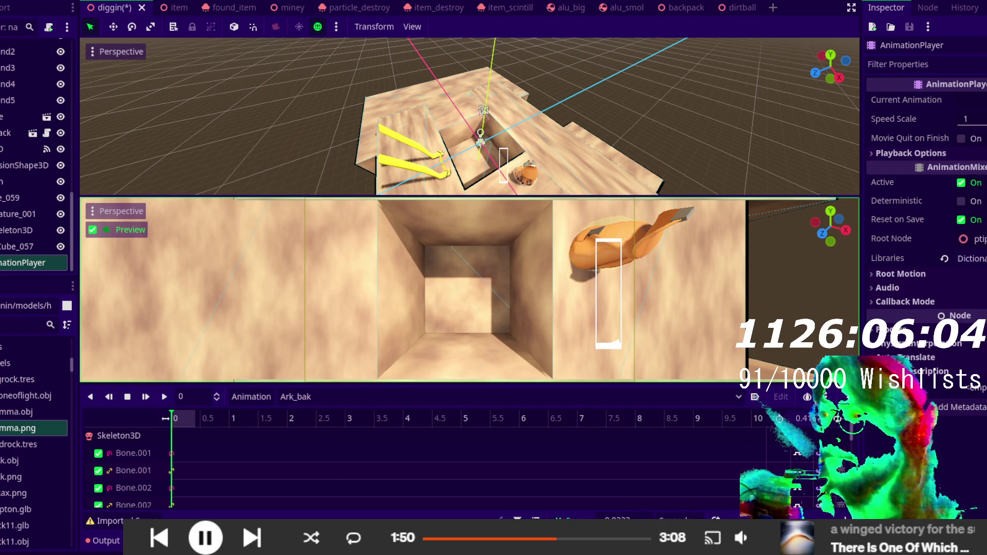
{"action": "key", "text": "alt+Tab"}
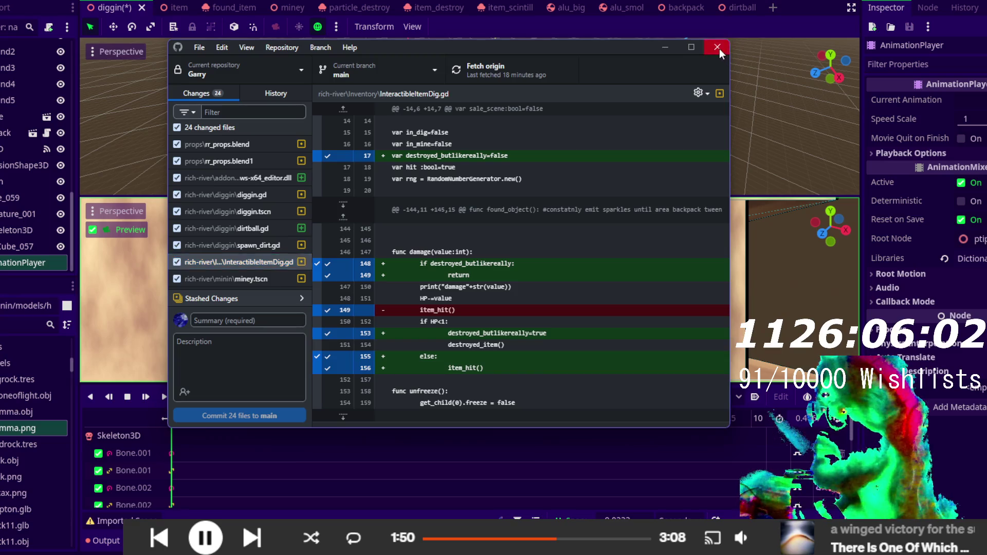
{"action": "left_click", "coordinate": [718, 48]}
{"action": "mouse_move", "coordinate": [415, 544]}
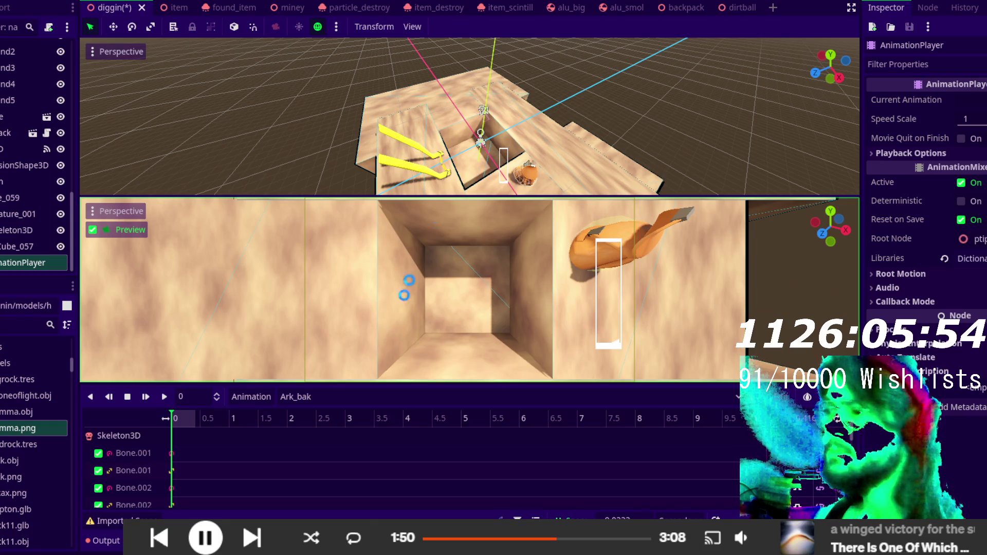
{"action": "mouse_move", "coordinate": [110, 539]}
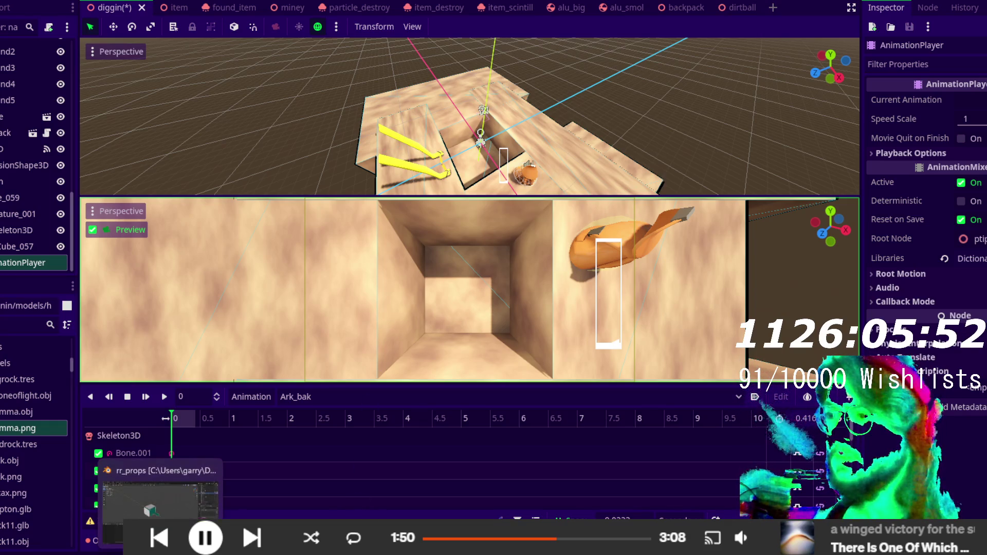
{"action": "left_click", "coordinate": [154, 491]}
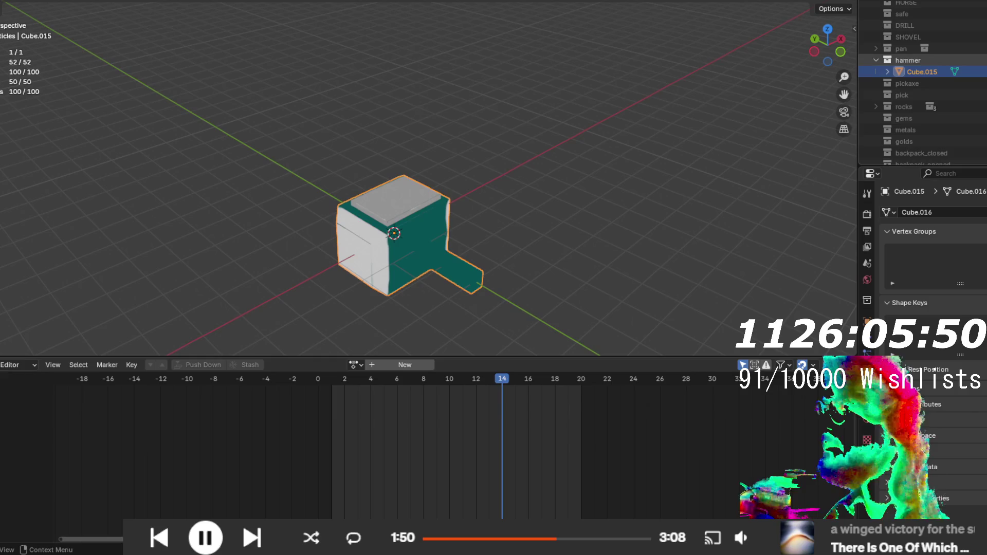
- Hide the hammer's Cube.015, reveal the SHOVEL head and handle, then open the icons folder
{"action": "key", "text": "Delete"}
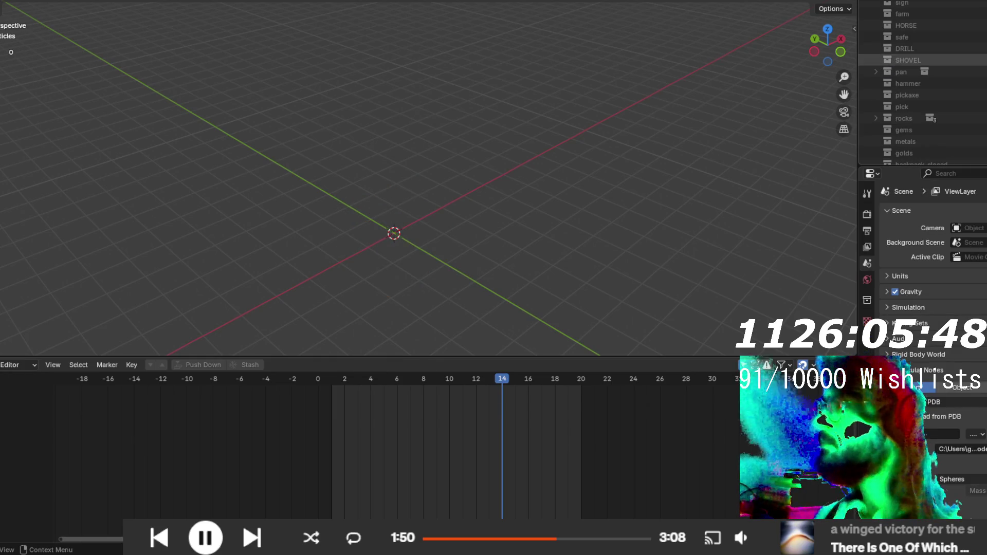
{"action": "scroll", "coordinate": [951, 77], "scroll_direction": "up", "scroll_amount": 2}
{"action": "left_click", "coordinate": [876, 60]}
{"action": "left_click_drag", "start_coordinate": [976, 68], "coordinate": [976, 78]}
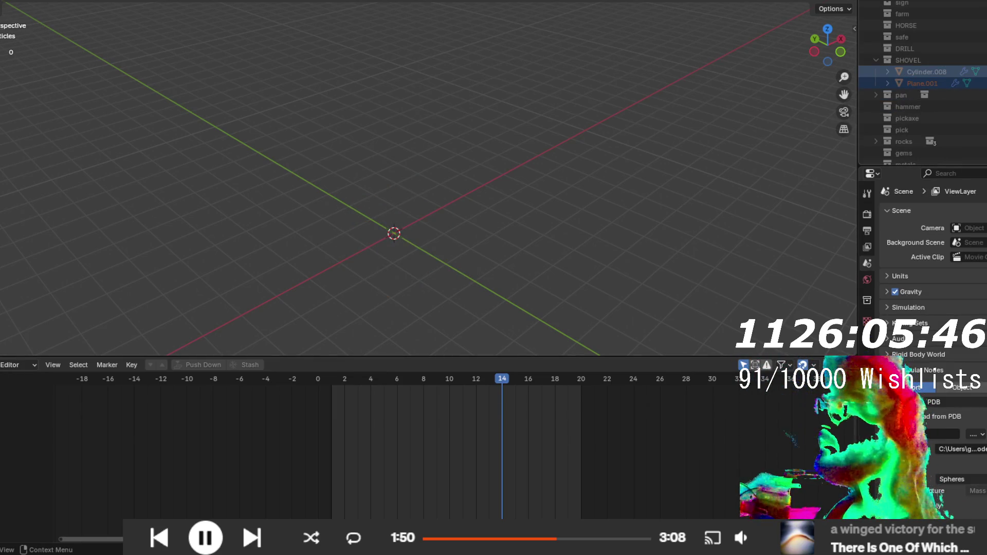
{"action": "key", "text": "alt+h"}
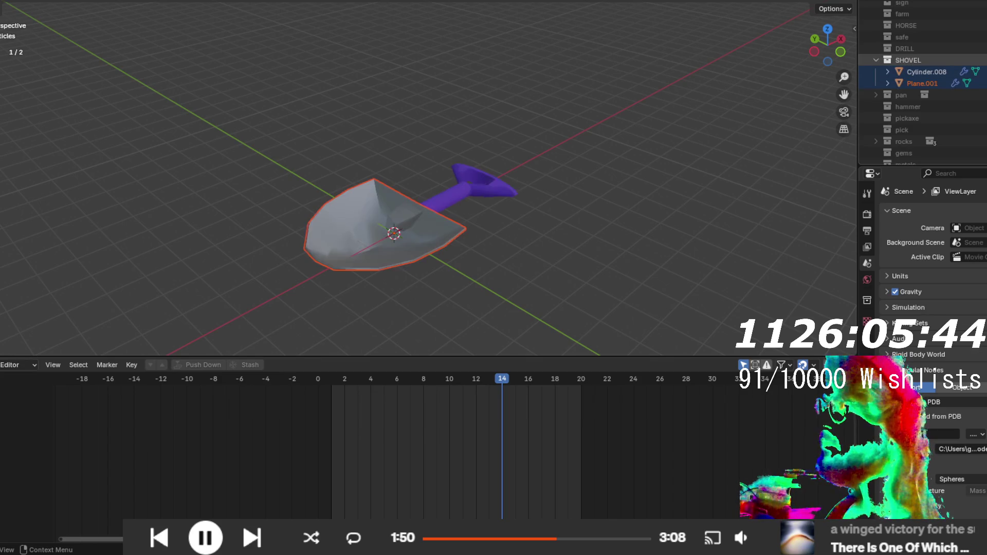
{"action": "mouse_move", "coordinate": [572, 150]}
{"action": "left_mouse_down"}
{"action": "mouse_move", "coordinate": [346, 200]}
{"action": "mouse_move", "coordinate": [285, 155]}
{"action": "mouse_move", "coordinate": [444, 217]}
{"action": "mouse_move", "coordinate": [458, 209]}
{"action": "mouse_move", "coordinate": [433, 273]}
{"action": "left_mouse_up"}
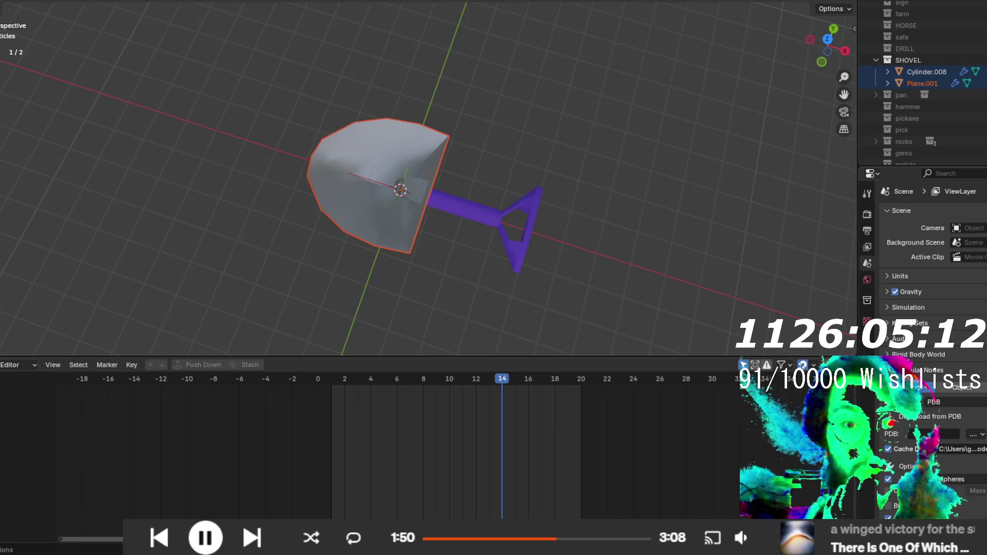
{"action": "key", "text": "alt+Tab"}
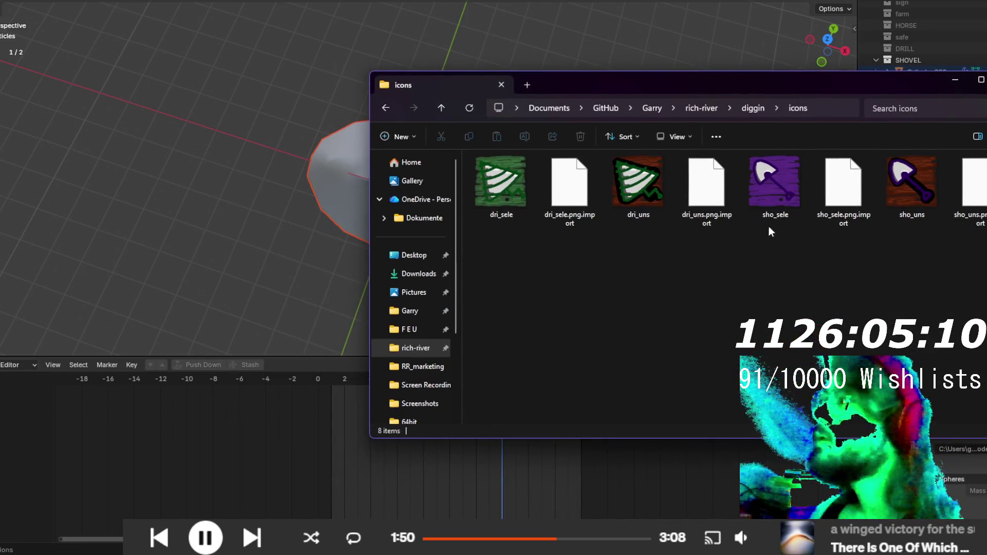
- Stretch the shovel handle by moving its grip-end vertices 4.09 m along X
{"action": "mouse_move", "coordinate": [771, 203]}
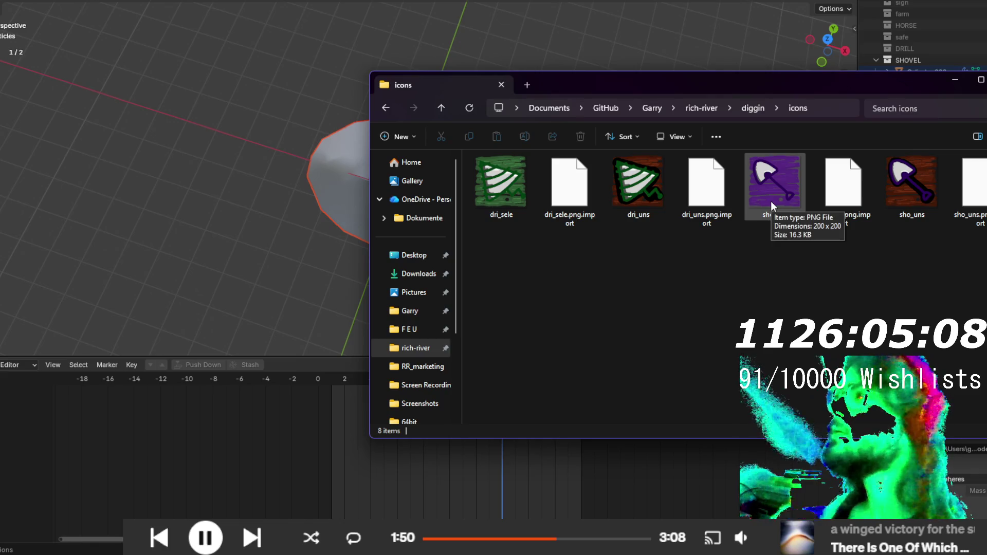
{"action": "left_click", "coordinate": [497, 205]}
{"action": "key", "text": "Tab"}
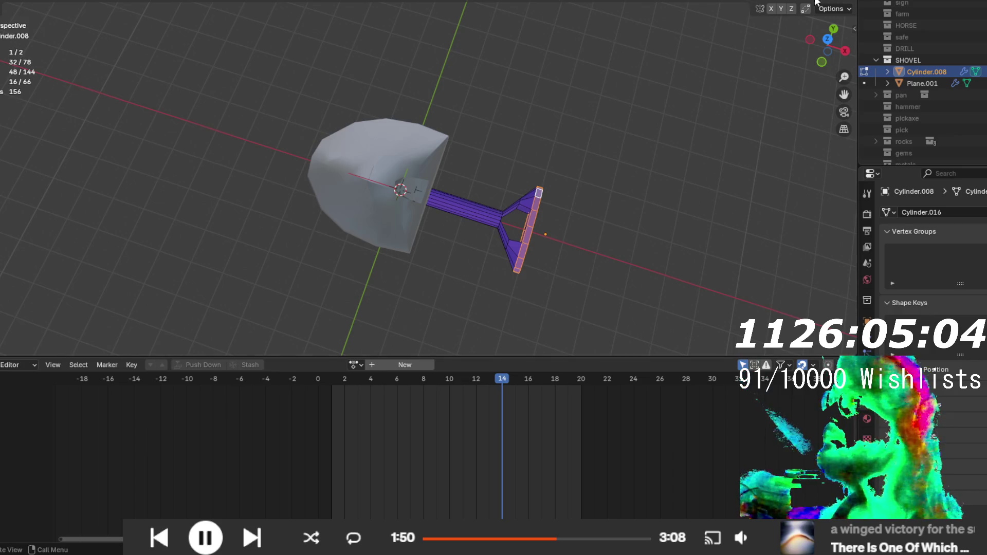
{"action": "key", "text": "shift+z"}
{"action": "left_click_drag", "start_coordinate": [489, 176], "coordinate": [613, 317]}
{"action": "key", "text": "g"}
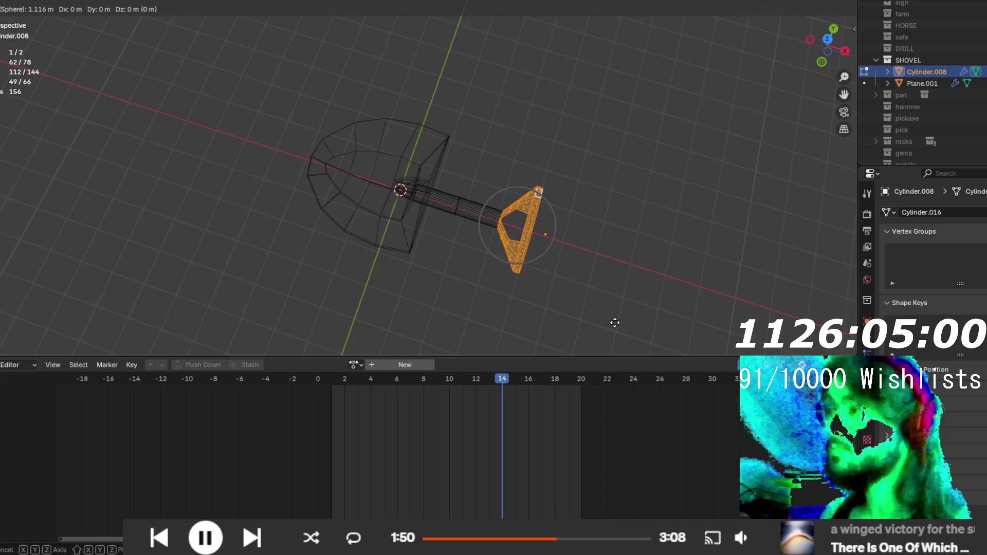
{"action": "key", "text": "x"}
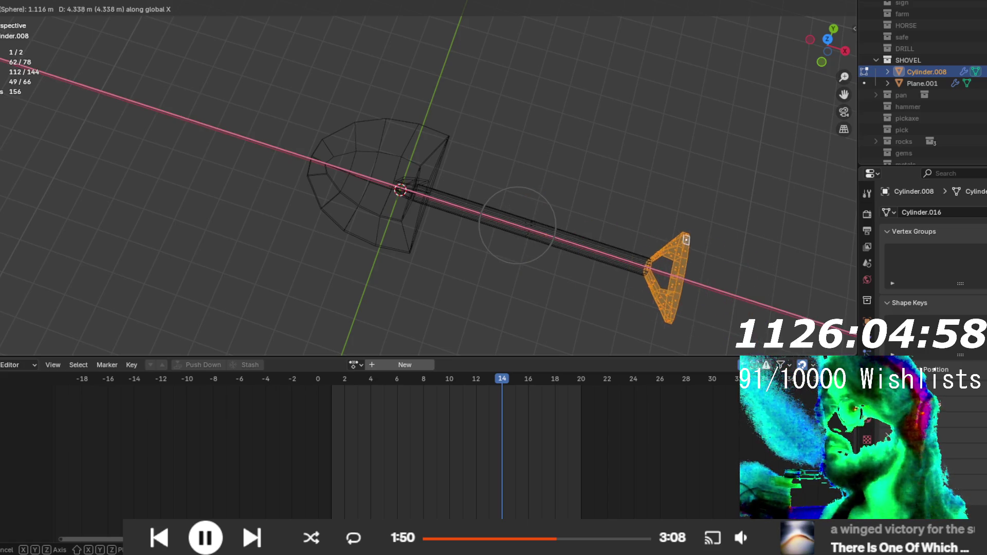
{"action": "left_click", "coordinate": [754, 355]}
{"action": "key", "text": "Tab"}
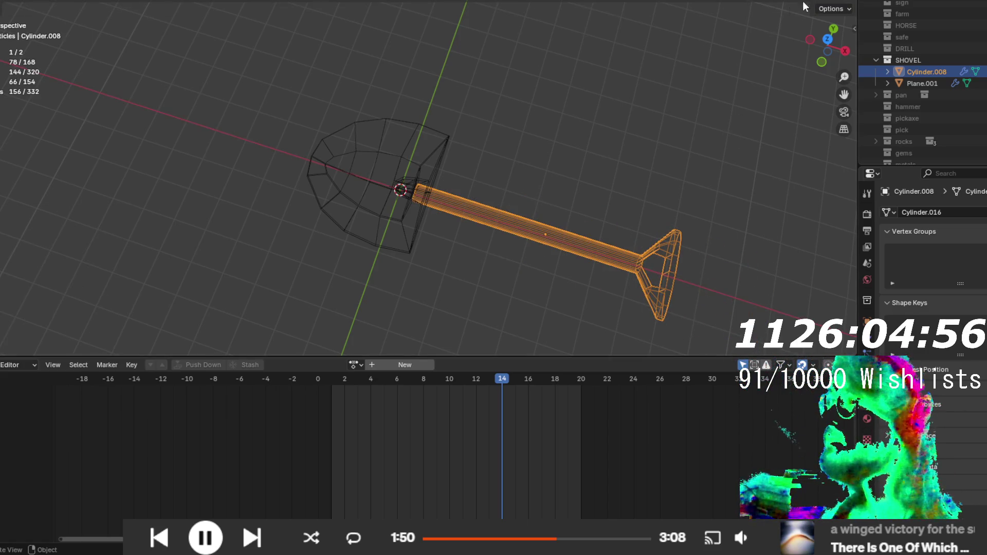
- View the shovel with materials, compare it with the icons folder, and reselect the handle
{"action": "left_click", "coordinate": [797, 4]}
{"action": "left_click", "coordinate": [536, 251]}
{"action": "mouse_move", "coordinate": [535, 251]}
{"action": "left_mouse_down"}
{"action": "mouse_move", "coordinate": [530, 176]}
{"action": "mouse_move", "coordinate": [391, 309]}
{"action": "left_mouse_up"}
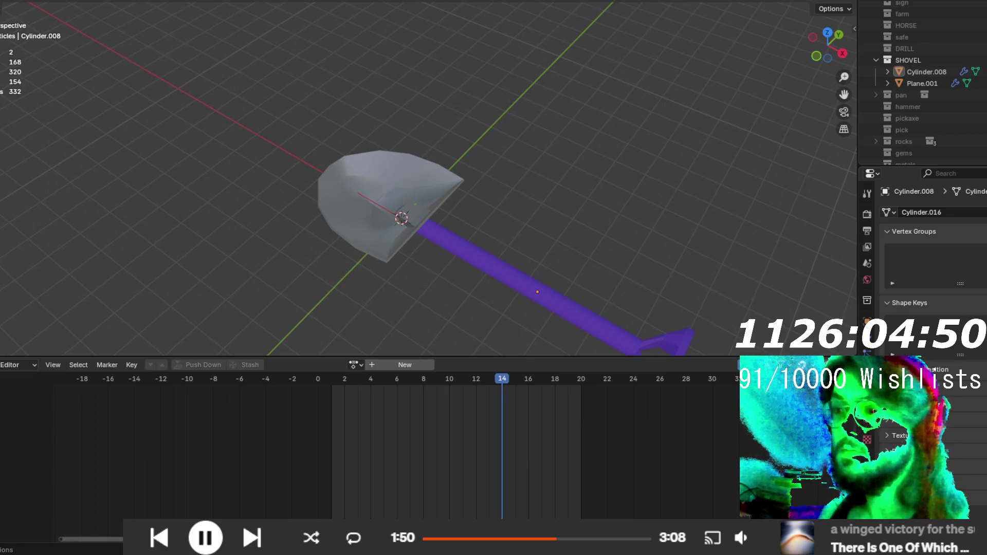
{"action": "key", "text": "alt+Tab"}
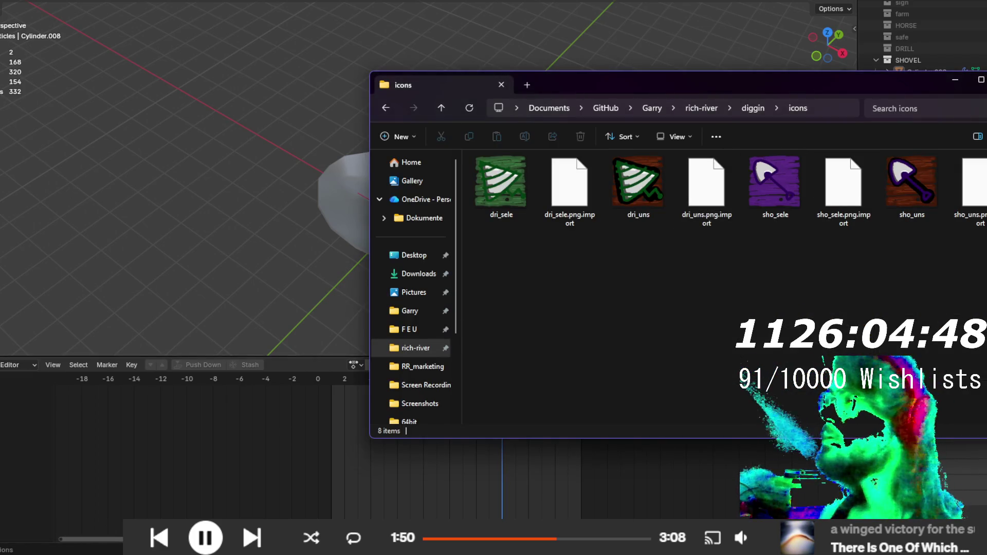
{"action": "key", "text": "alt+Tab"}
{"action": "left_click_drag", "start_coordinate": [548, 174], "coordinate": [593, 235]}
{"action": "left_click", "coordinate": [551, 197]}
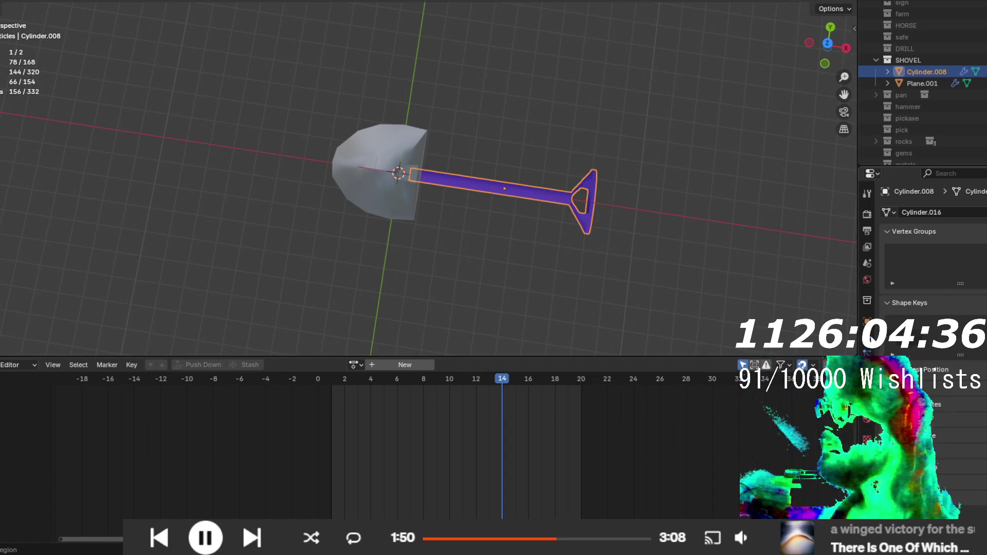
- Join the shovel head Plane.001 and handle into one Cylinder.008 object
{"action": "left_click", "coordinate": [867, 419]}
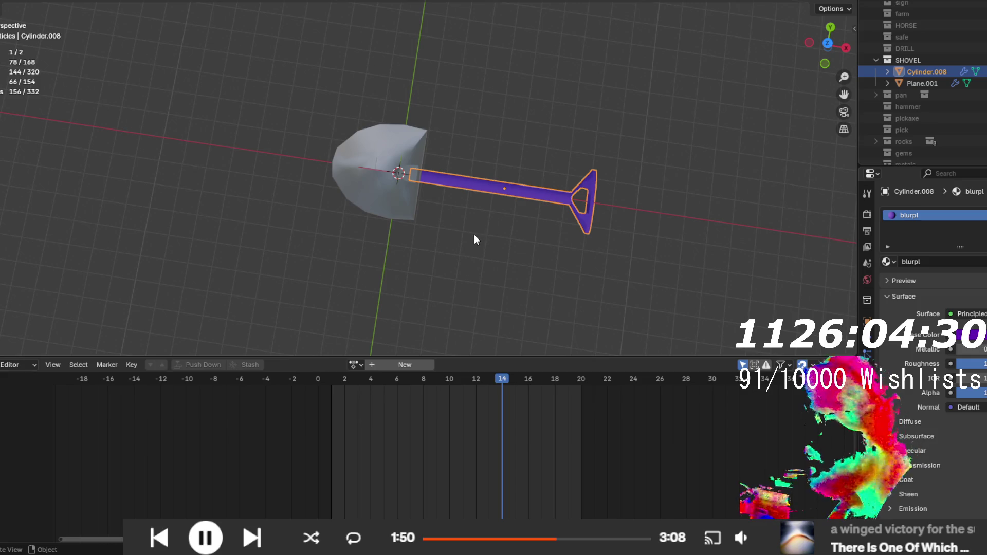
{"action": "mouse_move", "coordinate": [471, 221]}
{"action": "left_mouse_down"}
{"action": "mouse_move", "coordinate": [500, 219]}
{"action": "mouse_move", "coordinate": [497, 203]}
{"action": "left_mouse_up"}
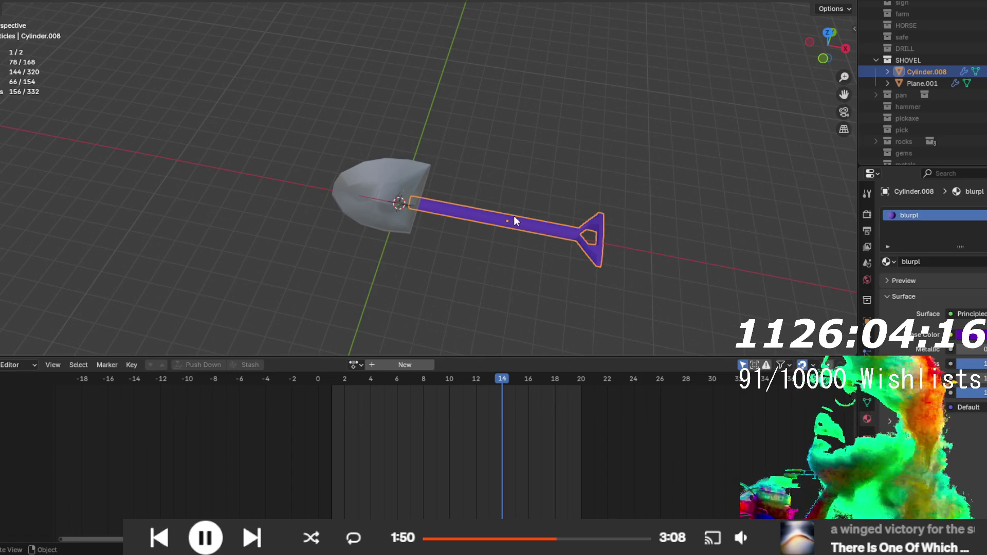
{"action": "left_click", "coordinate": [403, 206]}
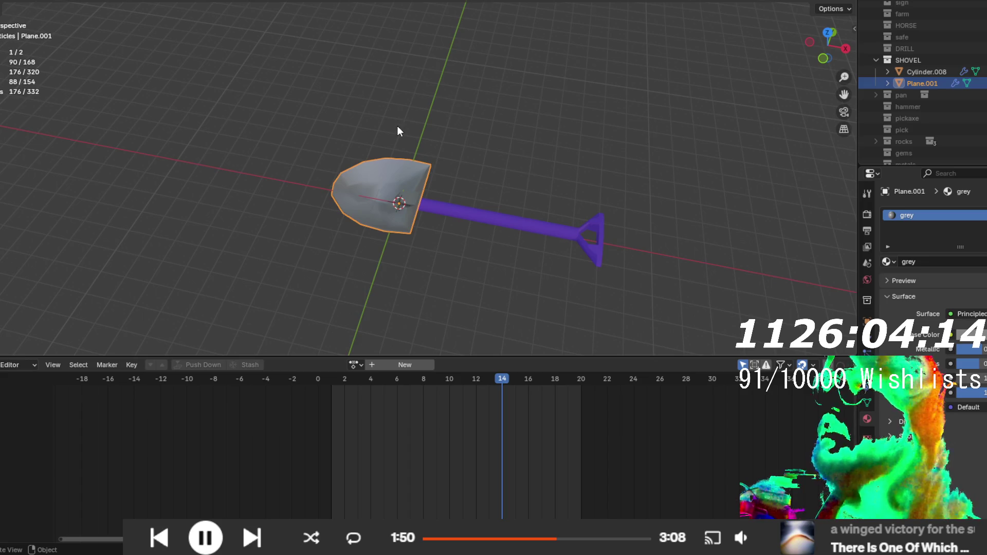
{"action": "mouse_move", "coordinate": [497, 213]}
{"action": "left_mouse_down"}
{"action": "mouse_move", "coordinate": [504, 242]}
{"action": "mouse_move", "coordinate": [447, 242]}
{"action": "mouse_move", "coordinate": [513, 204]}
{"action": "mouse_move", "coordinate": [498, 202]}
{"action": "left_mouse_up"}
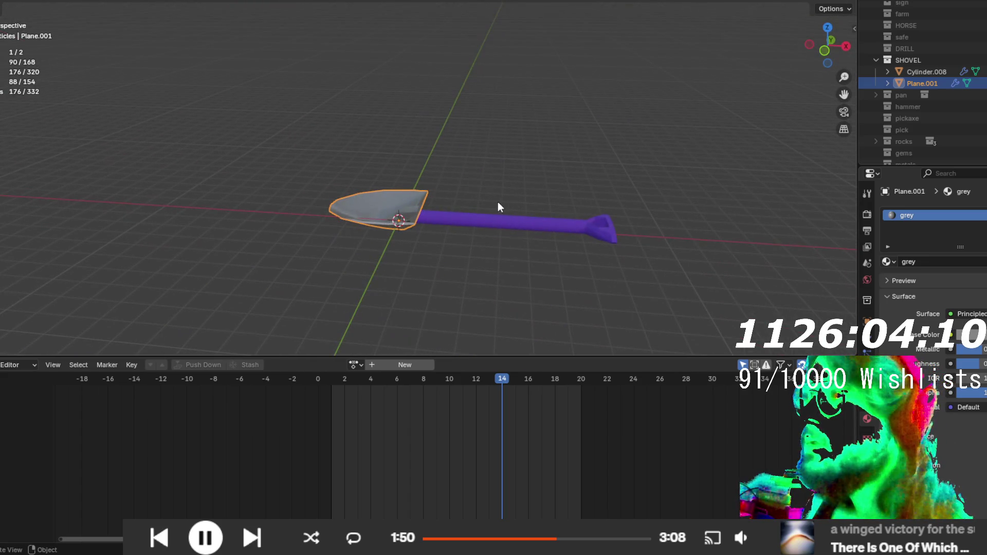
{"action": "left_click", "coordinate": [477, 218], "text": "shift"}
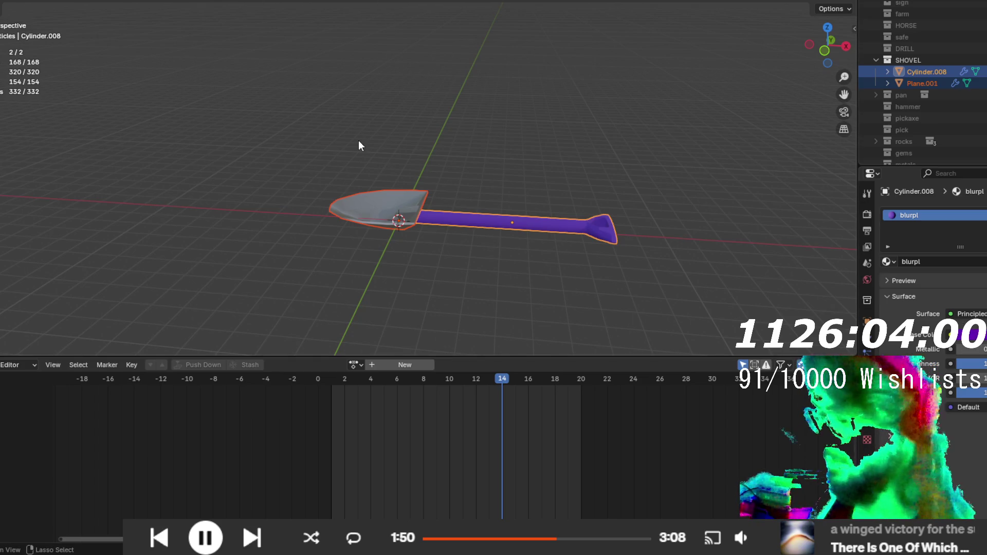
{"action": "key", "text": "ctrl+j"}
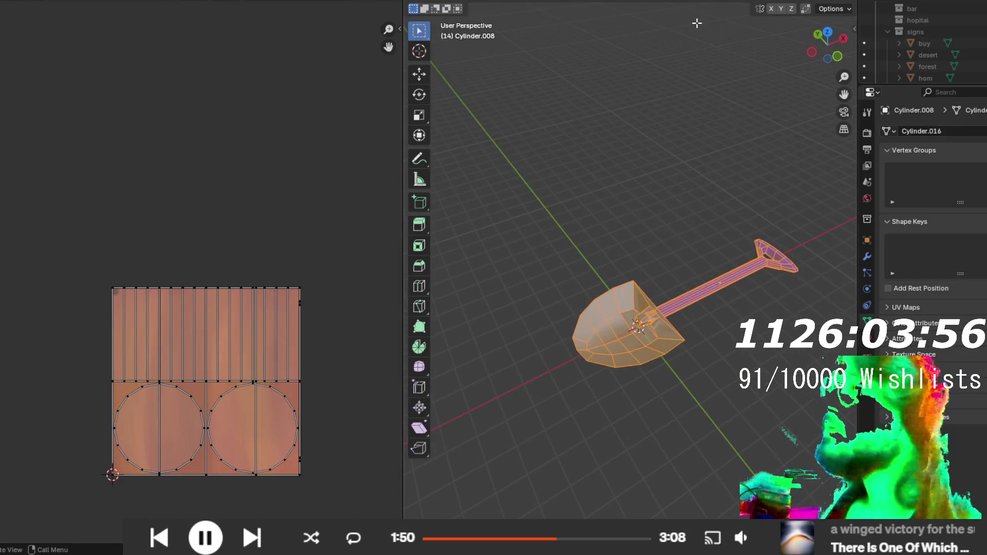
- Unwrap the joined shovel mesh with Smart UV Project
{"action": "key", "text": "u"}
{"action": "mouse_move", "coordinate": [712, 11]}
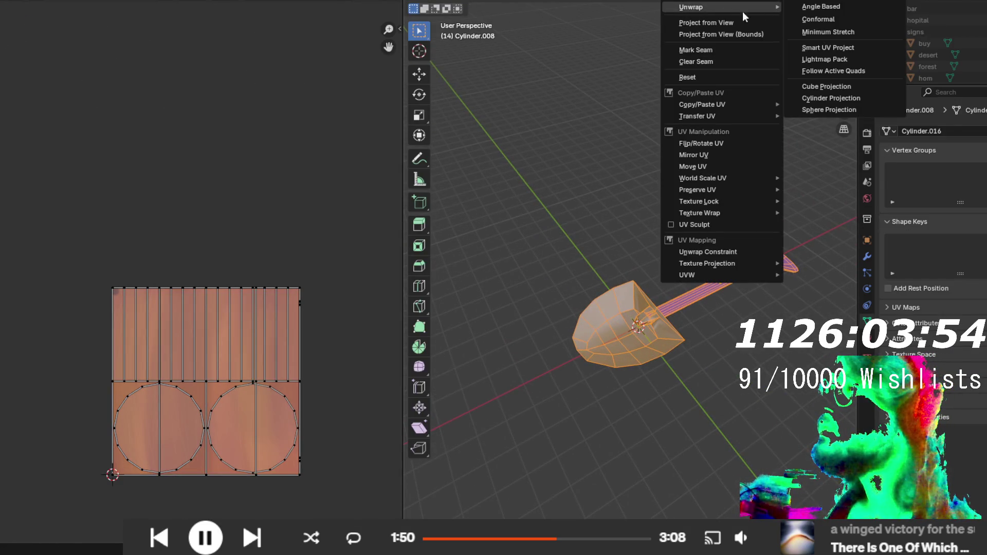
{"action": "left_click", "coordinate": [819, 47]}
{"action": "left_click", "coordinate": [785, 160]}
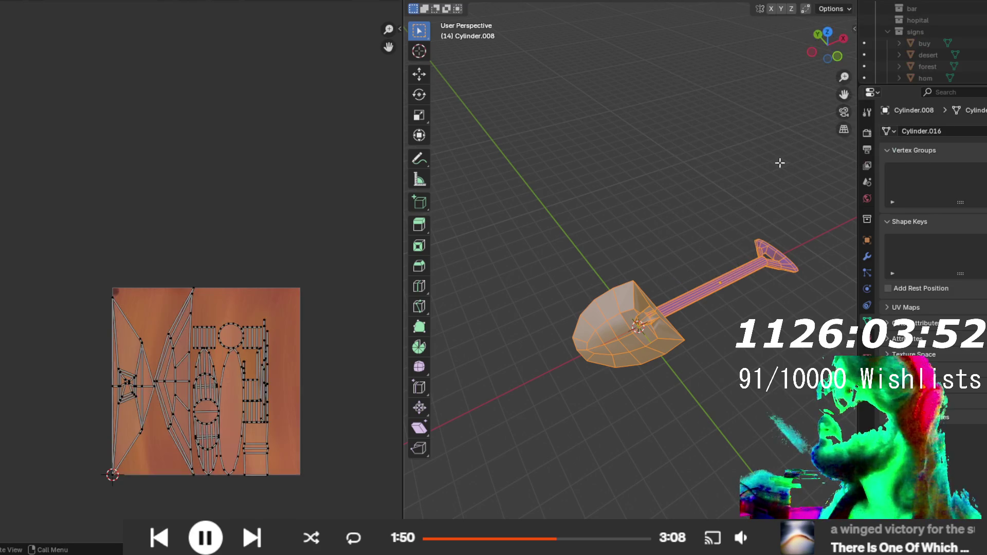
{"action": "left_click_drag", "start_coordinate": [595, 238], "coordinate": [496, 240]}
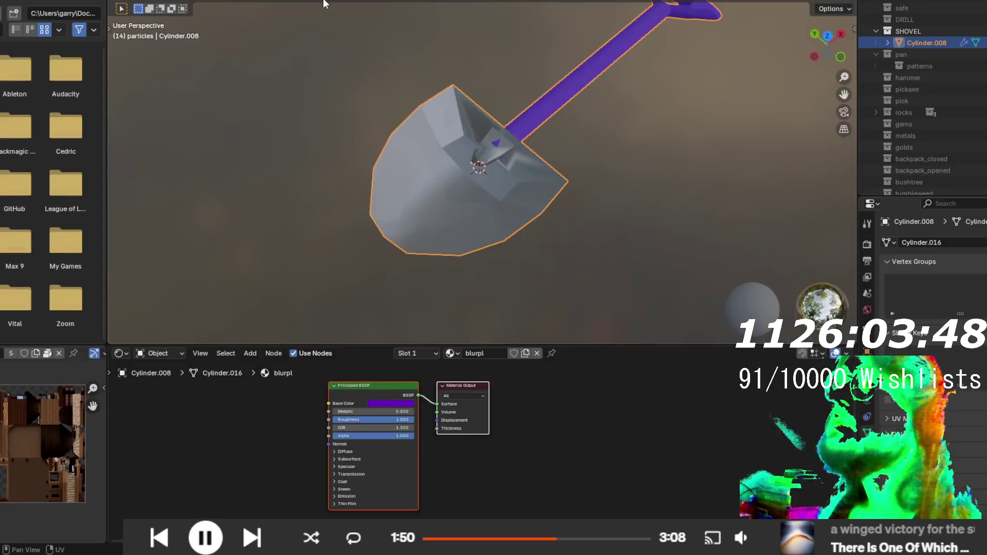
- In Shading, make a single-user copy of the blurpl material and rename it shovel
{"action": "key", "text": "ctrl+Page_Down"}
{"action": "key", "text": "ctrl+Page_Down"}
{"action": "left_click", "coordinate": [526, 353]}
{"action": "left_click", "coordinate": [482, 353]}
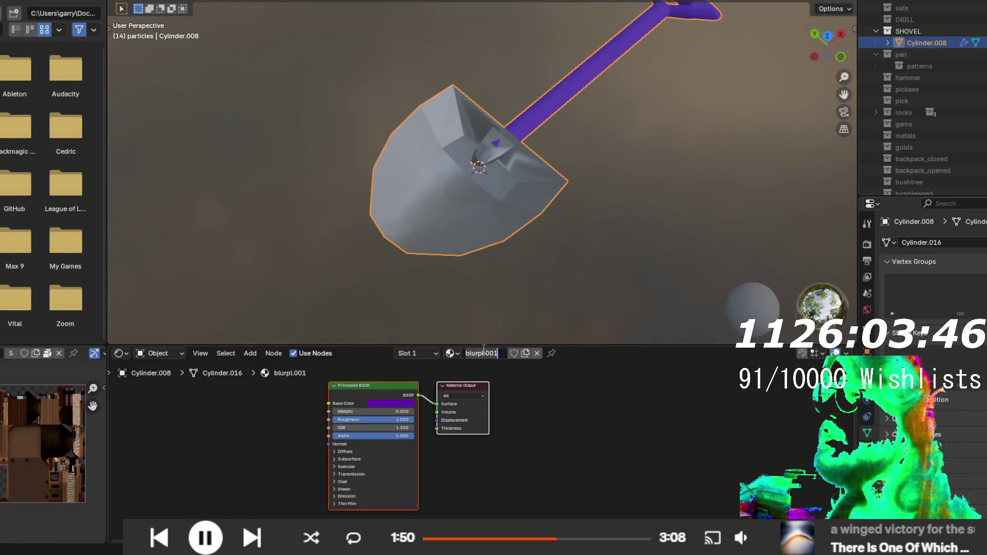
{"action": "type", "text": "shovel"}
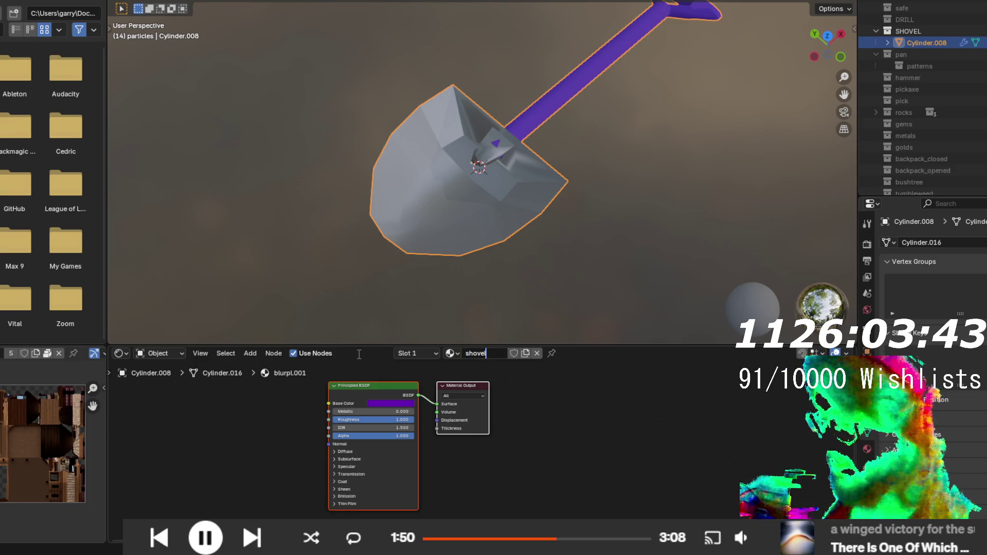
{"action": "key", "text": "Return"}
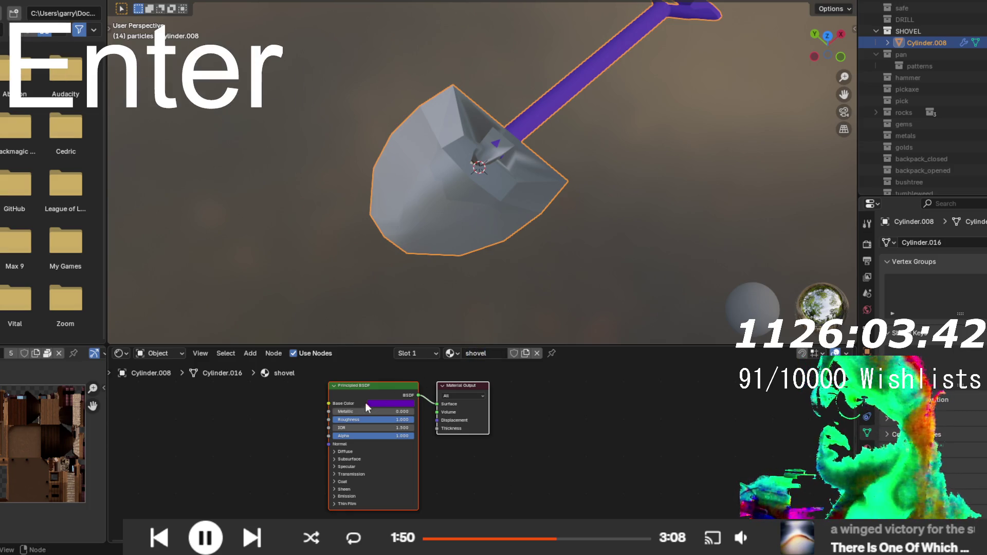
- Replace the Principled BSDF node with a new Image Texture node
{"action": "left_click_drag", "start_coordinate": [371, 394], "coordinate": [228, 398]}
{"action": "key", "text": "Delete"}
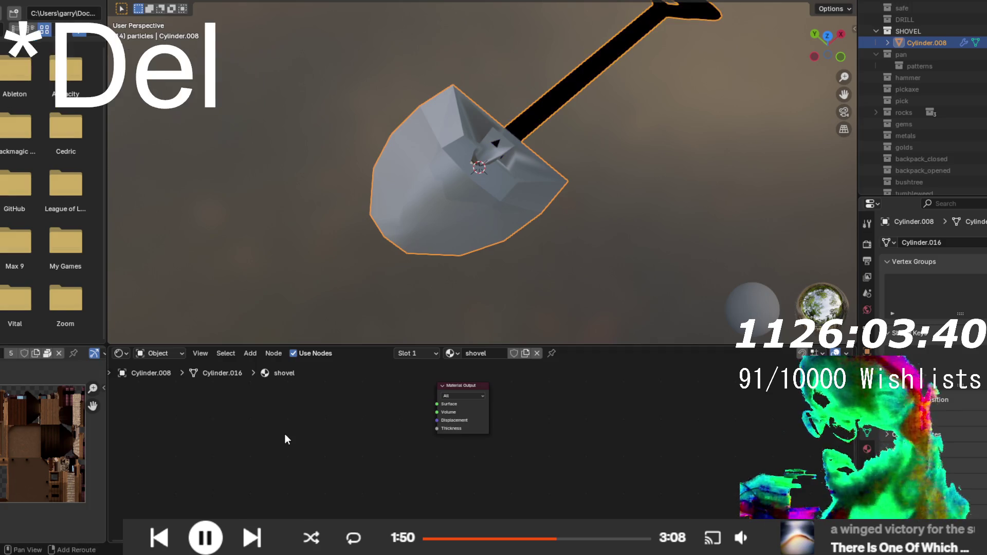
{"action": "key", "text": "shift+a"}
{"action": "left_click", "coordinate": [257, 399]}
{"action": "type", "text": "img"}
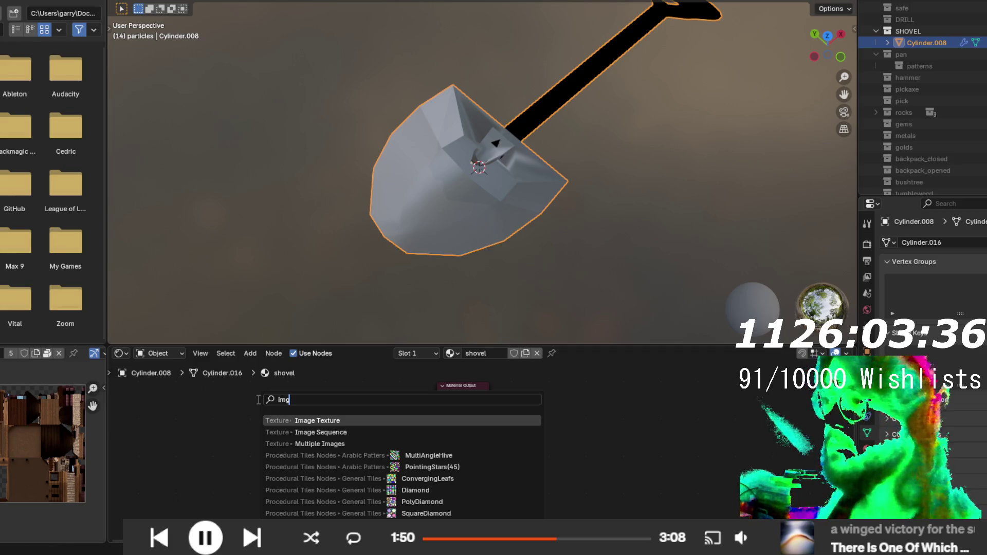
{"action": "key", "text": "Return"}
{"action": "left_click", "coordinate": [311, 450]}
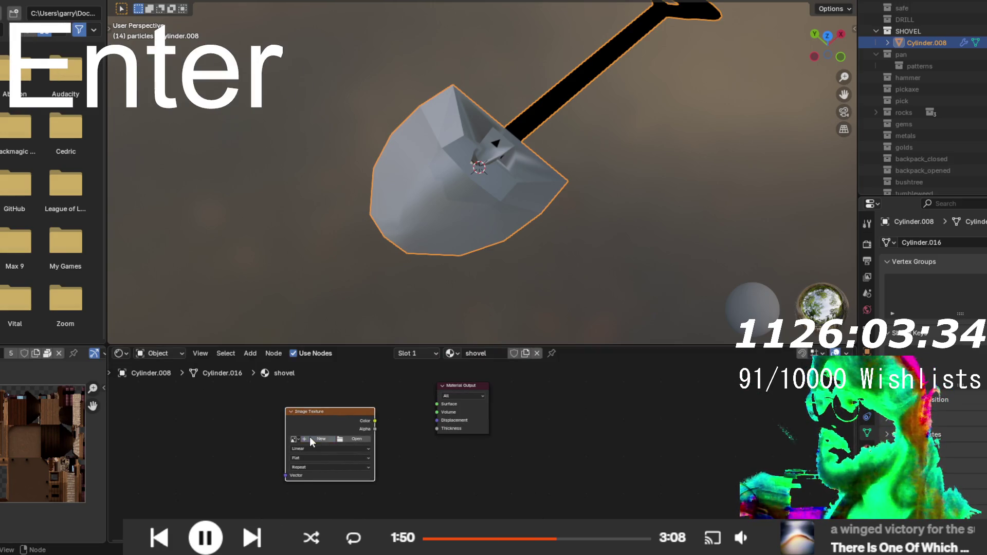
- Create a new image shov, wire its Color to the Surface, and enter Texture Paint
{"action": "left_click", "coordinate": [314, 439]}
{"action": "type", "text": "shov"}
{"action": "key", "text": "Return"}
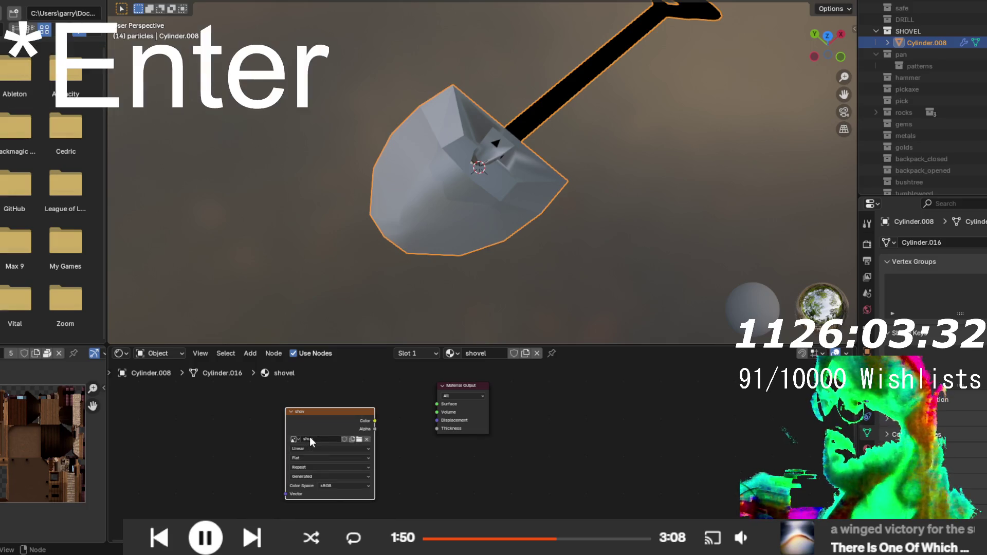
{"action": "left_click_drag", "start_coordinate": [369, 419], "coordinate": [433, 403]}
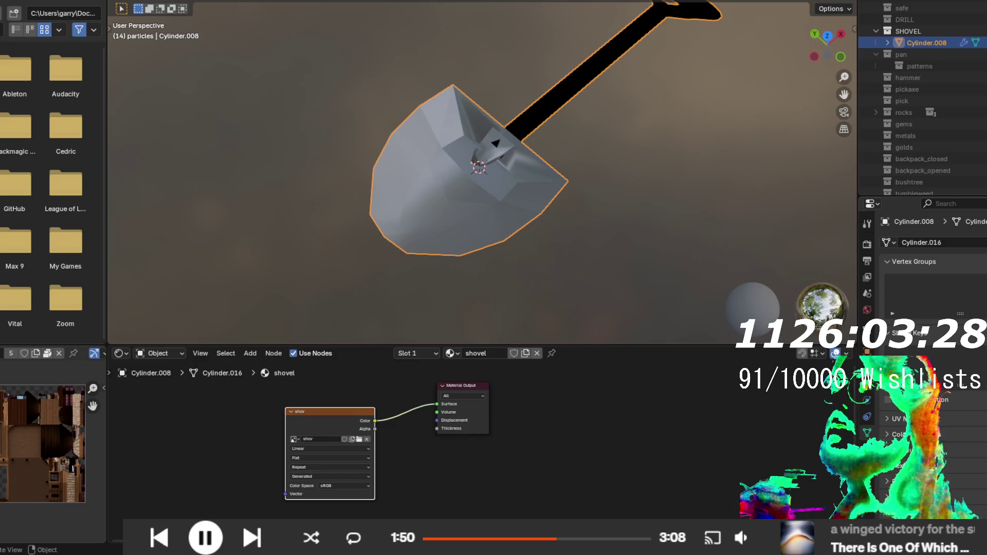
{"action": "key", "text": "ctrl+Page_Up"}
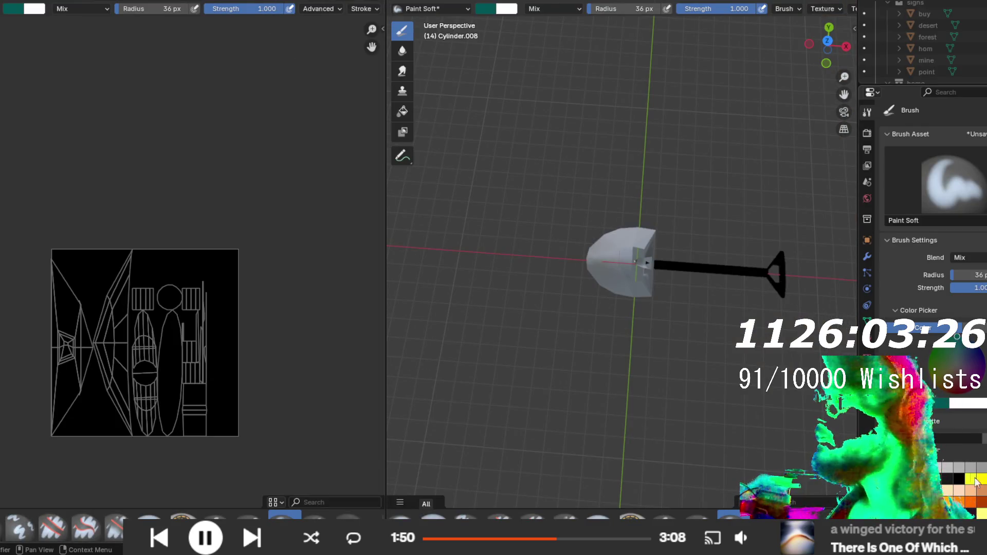
- Fill the whole shovel texture with purple, then refill it a darker purple
{"action": "scroll", "coordinate": [972, 479], "scroll_direction": "down", "scroll_amount": 1}
{"action": "left_click", "coordinate": [943, 323]}
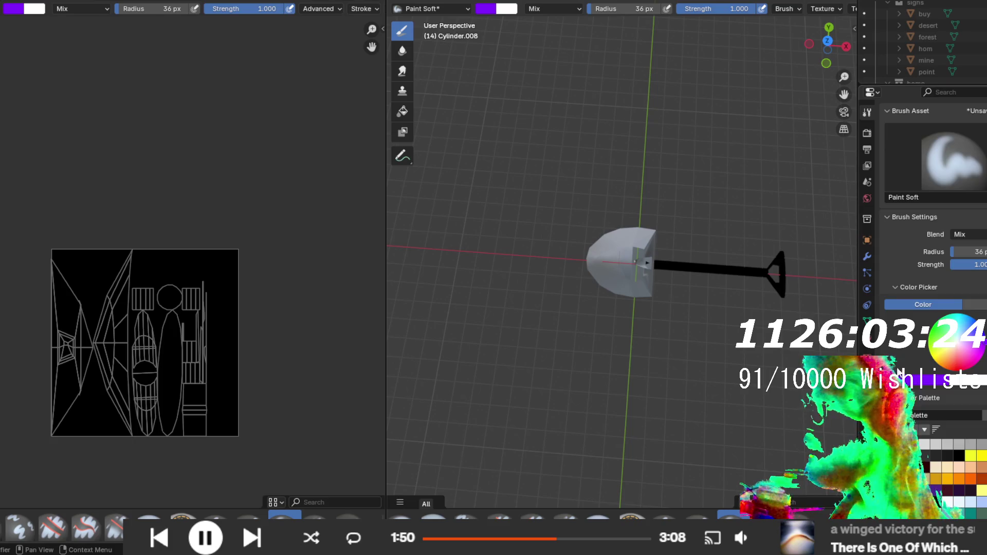
{"action": "scroll", "coordinate": [943, 322], "scroll_direction": "down", "scroll_amount": 4}
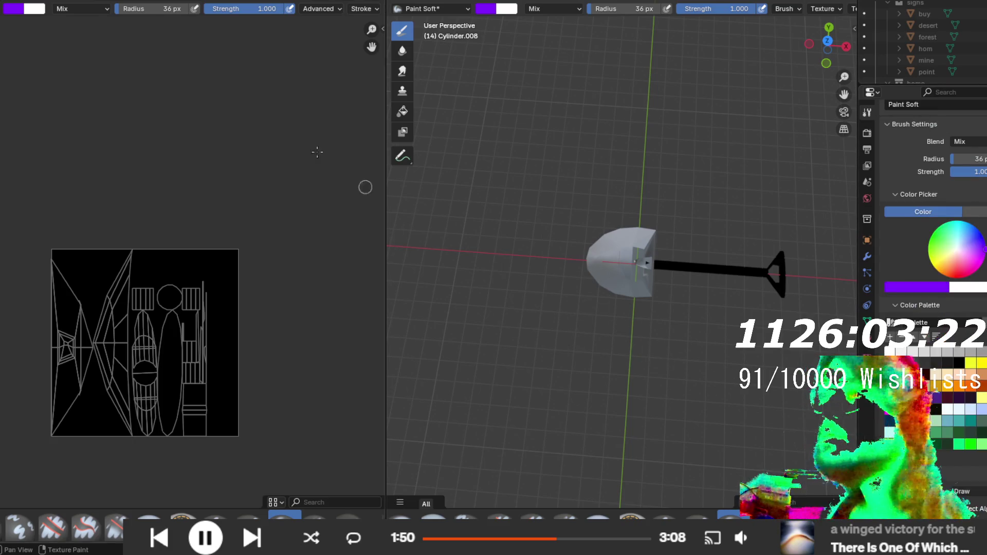
{"action": "left_click", "coordinate": [602, 526]}
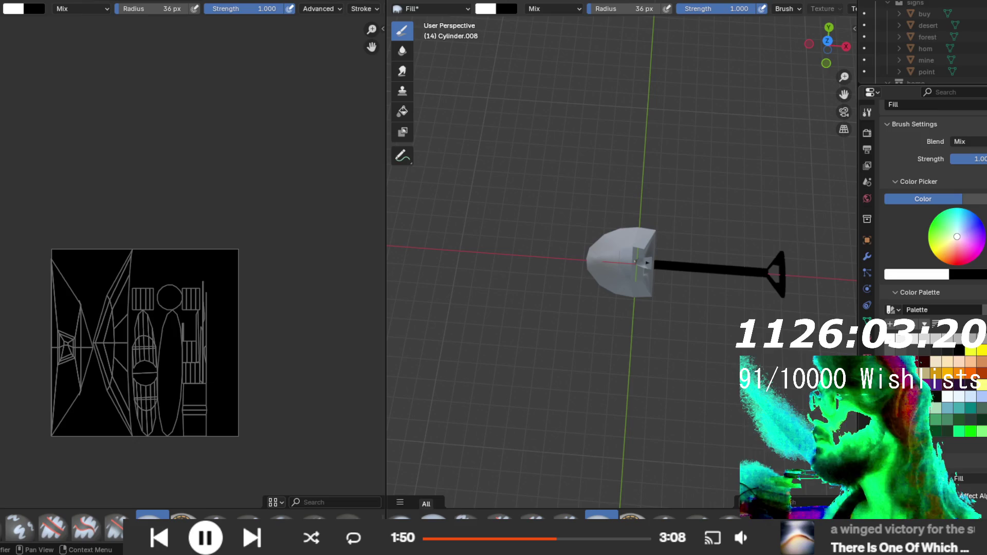
{"action": "left_click", "coordinate": [947, 383]}
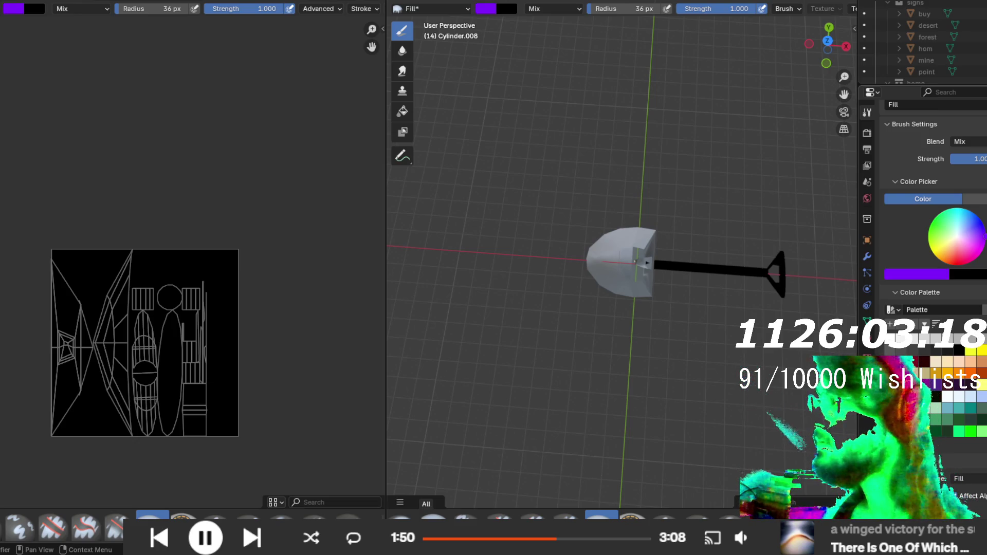
{"action": "left_click", "coordinate": [207, 379]}
{"action": "left_click_drag", "start_coordinate": [646, 359], "coordinate": [643, 299]}
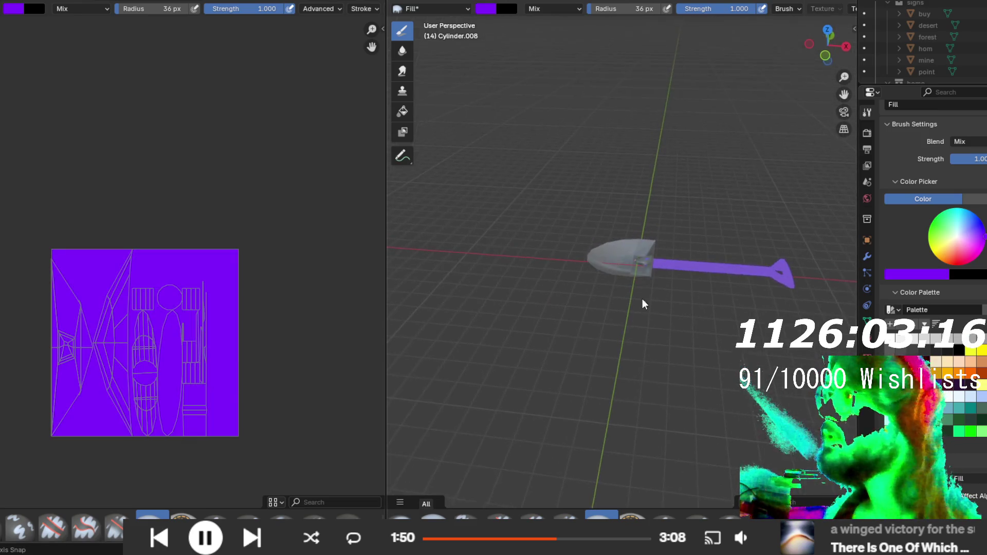
{"action": "left_click", "coordinate": [936, 383]}
{"action": "left_click", "coordinate": [202, 313]}
{"action": "left_click_drag", "start_coordinate": [653, 350], "coordinate": [660, 416]}
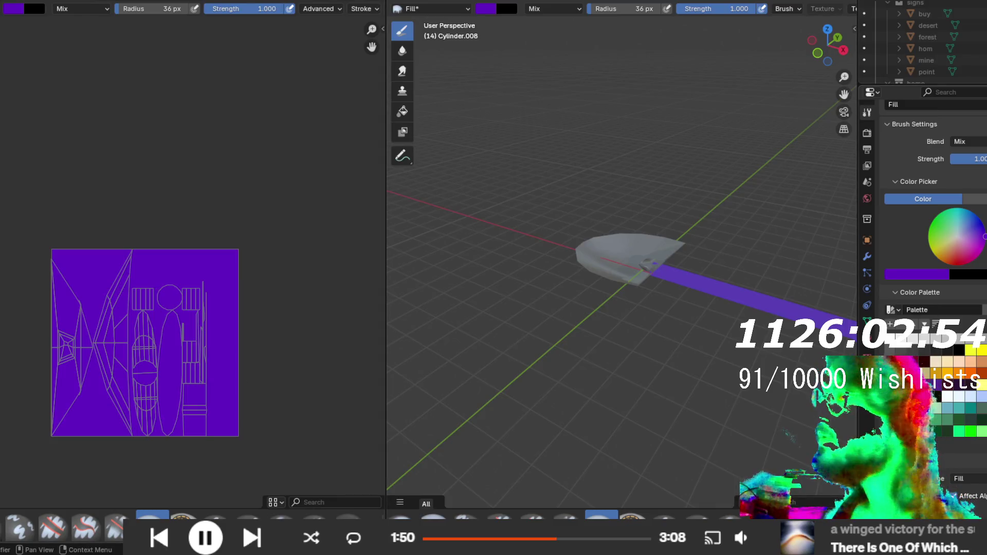
- Remove the grey material slot from the shovel
{"action": "left_click", "coordinate": [867, 338]}
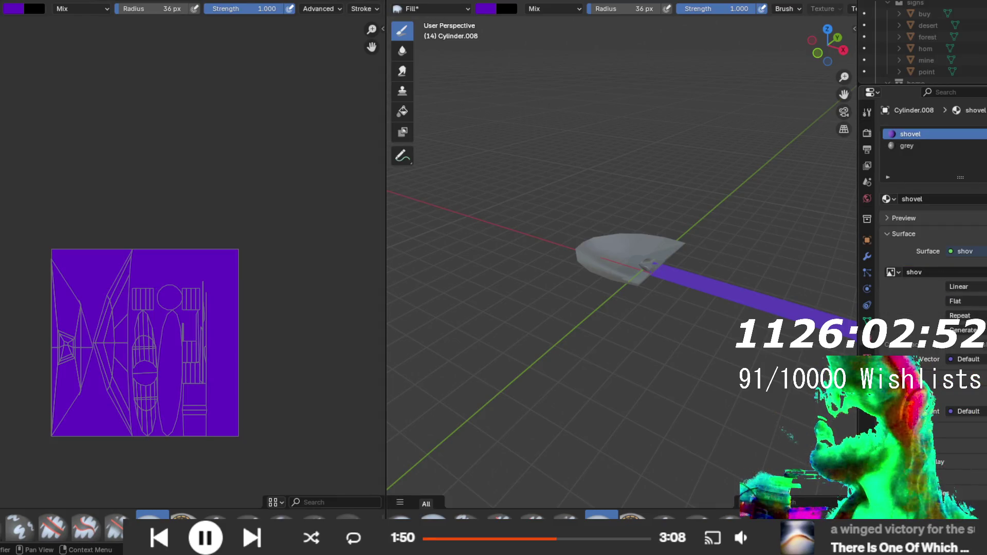
{"action": "left_click", "coordinate": [907, 146]}
{"action": "left_click", "coordinate": [984, 146]}
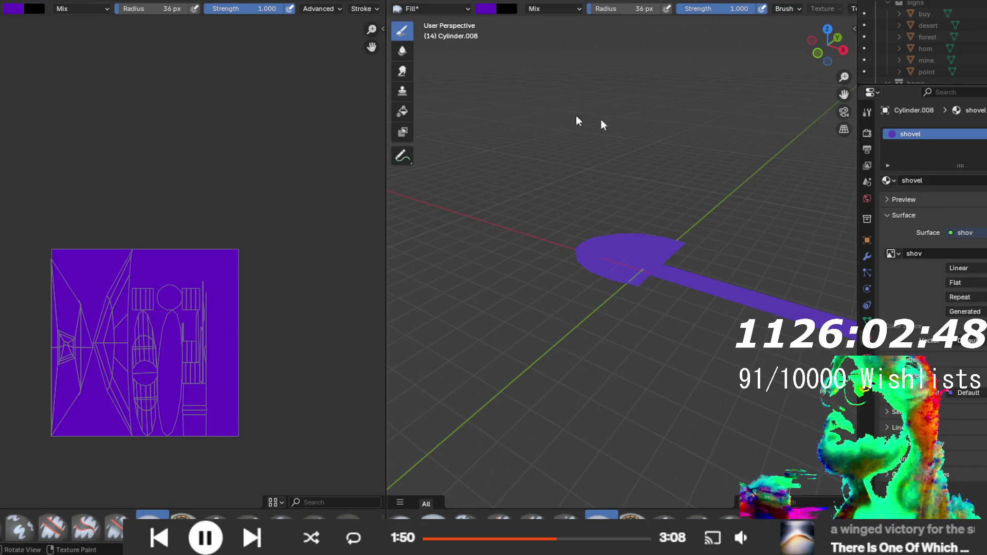
- Set the paint colour to grey with the soft paint brush
{"action": "left_click", "coordinate": [867, 112]}
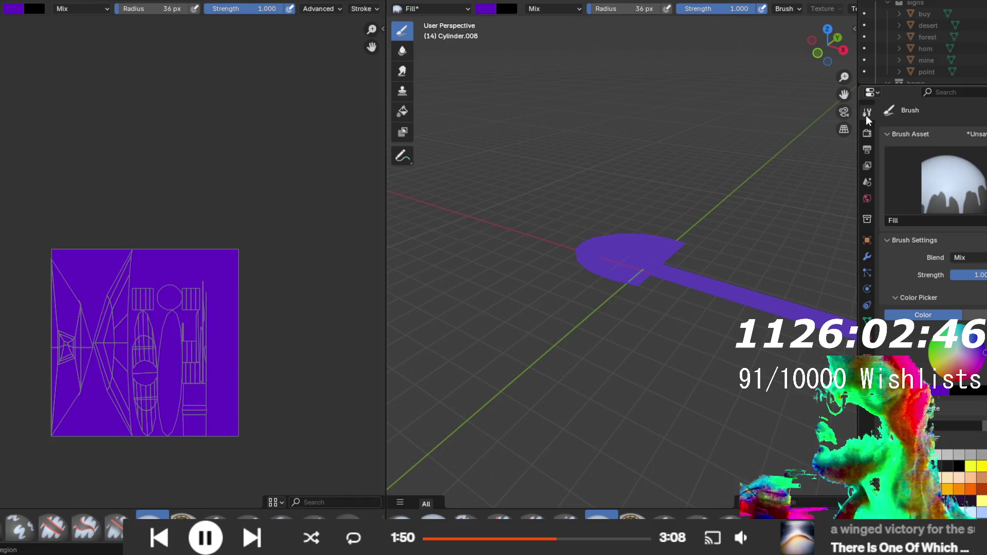
{"action": "left_click", "coordinate": [957, 353]}
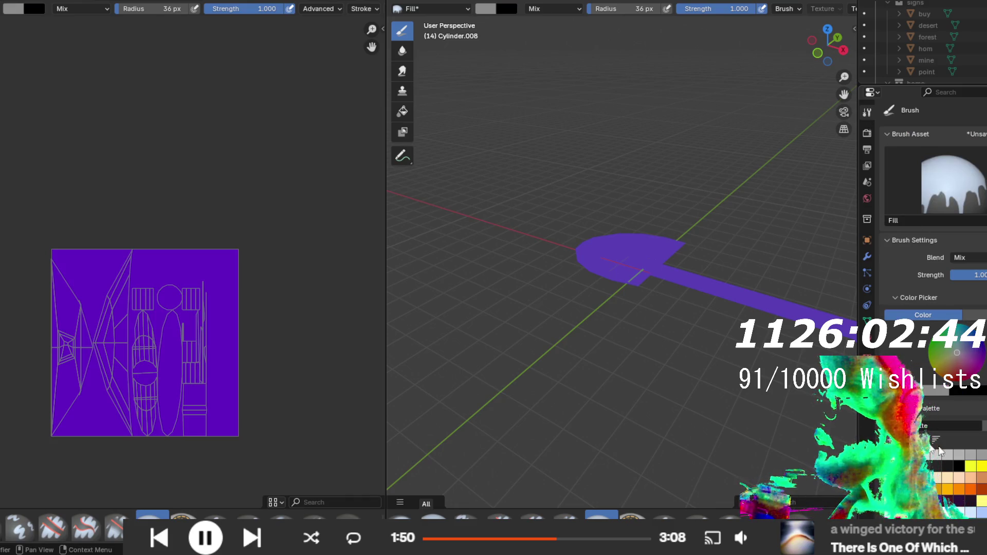
{"action": "left_click", "coordinate": [285, 518]}
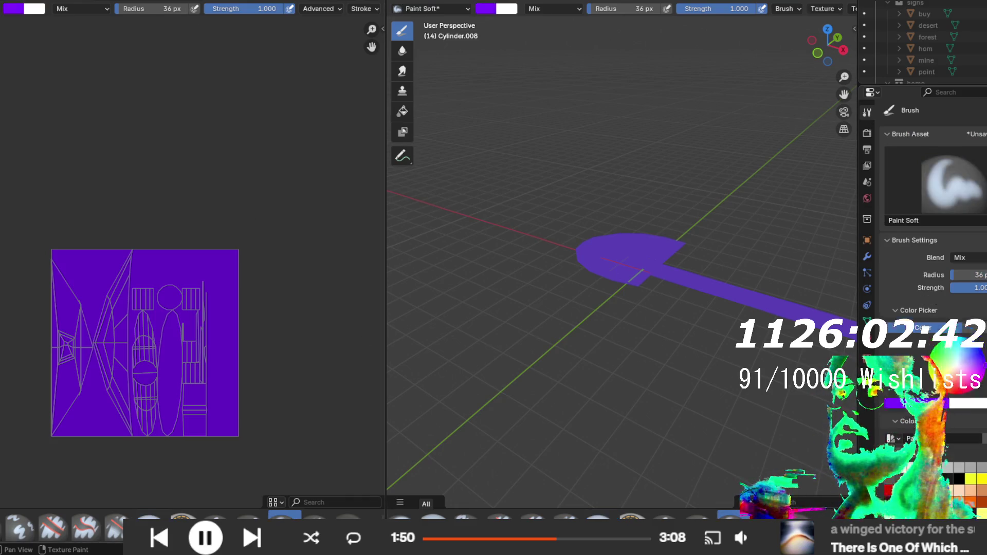
- Undo a light purple stroke and paint a grey stroke down the texture
{"action": "left_click_drag", "start_coordinate": [118, 257], "coordinate": [109, 430]}
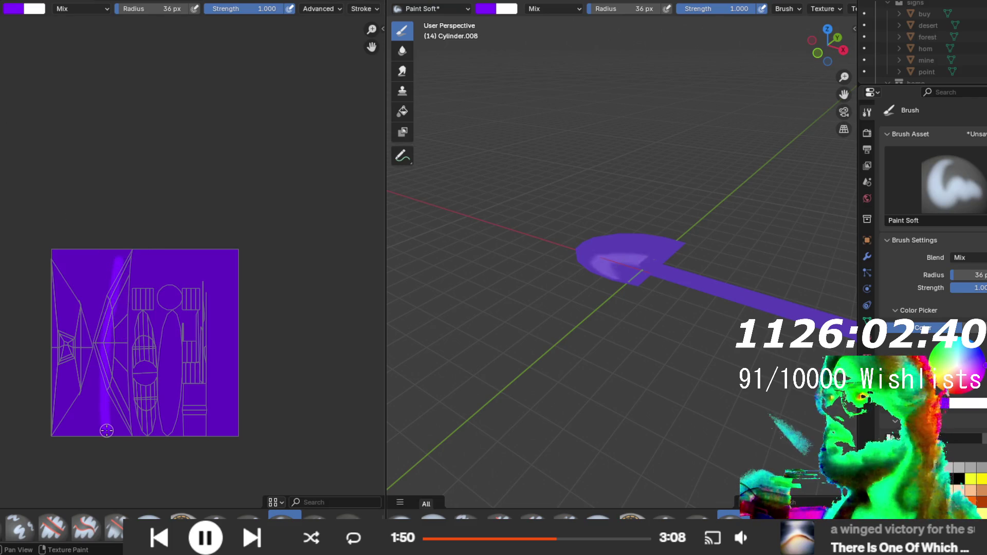
{"action": "key", "text": "ctrl+z"}
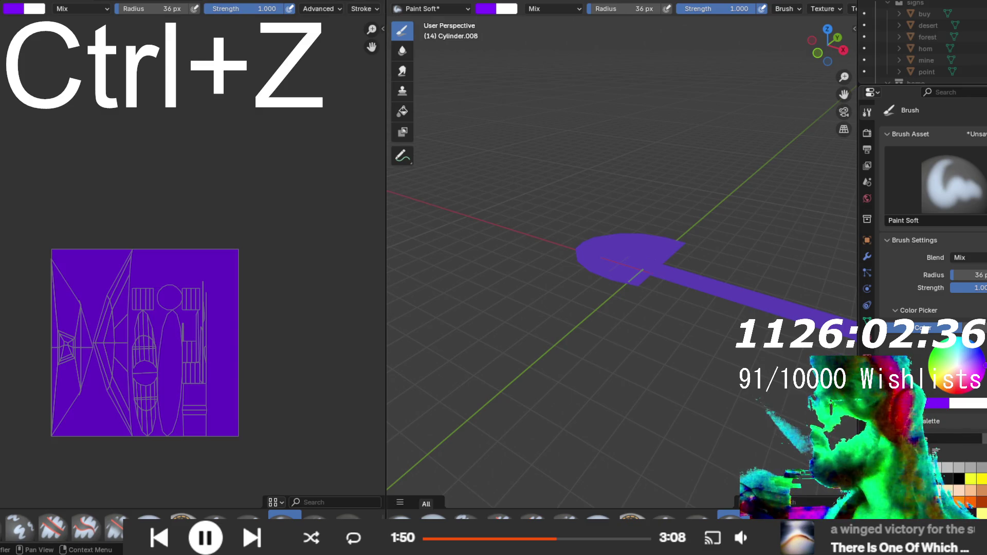
{"action": "left_click", "coordinate": [962, 467]}
{"action": "mouse_move", "coordinate": [138, 260]}
{"action": "left_mouse_down"}
{"action": "mouse_move", "coordinate": [115, 342]}
{"action": "mouse_move", "coordinate": [110, 464]}
{"action": "left_mouse_up"}
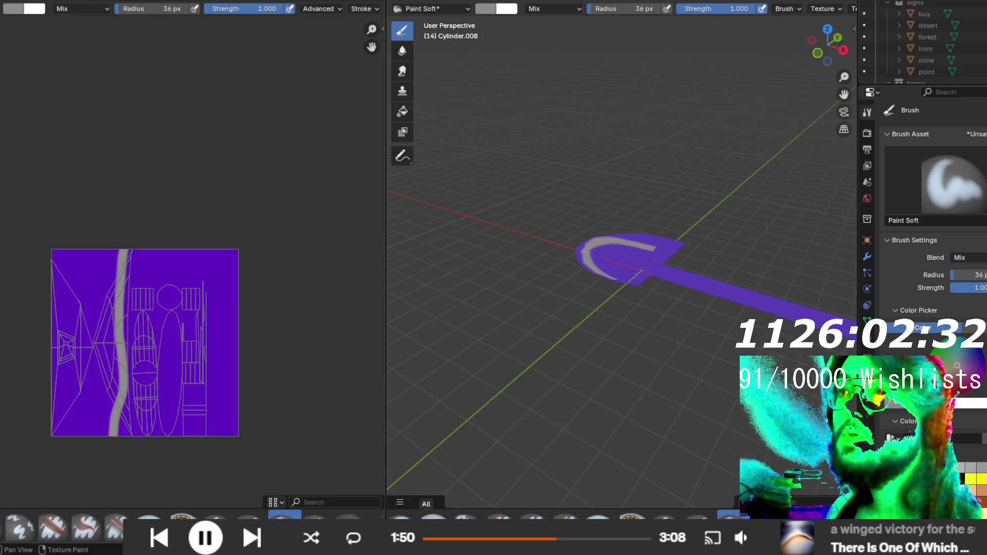
- Fill the texture's left part grey, giving the blade a grey face
{"action": "left_click", "coordinate": [151, 516]}
{"action": "left_click", "coordinate": [97, 290]}
{"action": "mouse_move", "coordinate": [591, 247]}
{"action": "left_mouse_down"}
{"action": "mouse_move", "coordinate": [643, 218]}
{"action": "mouse_move", "coordinate": [696, 131]}
{"action": "mouse_move", "coordinate": [672, 238]}
{"action": "mouse_move", "coordinate": [653, 268]}
{"action": "left_mouse_up"}
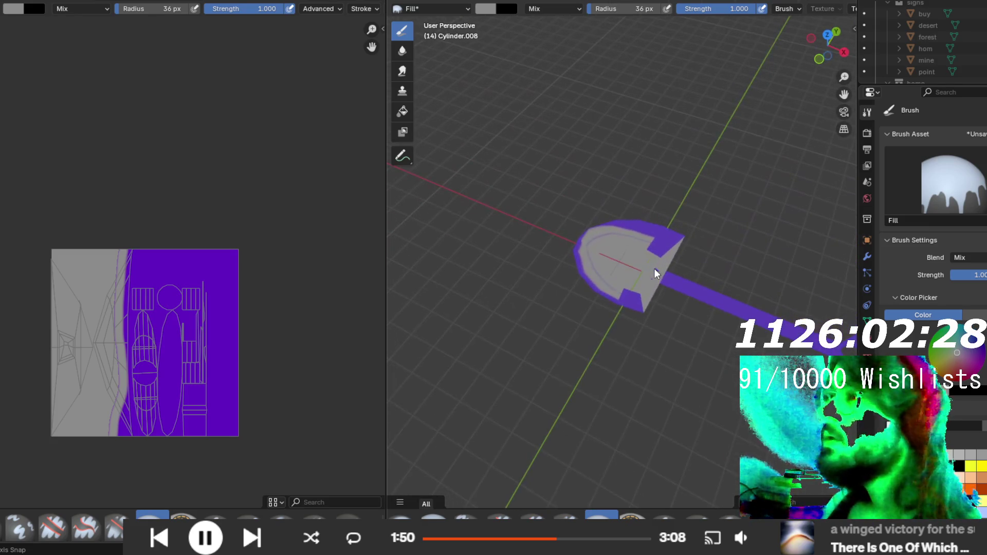
{"action": "scroll", "coordinate": [146, 319], "scroll_direction": "up", "scroll_amount": 2}
{"action": "mouse_move", "coordinate": [150, 323]}
{"action": "left_mouse_down"}
{"action": "mouse_move", "coordinate": [173, 238]}
{"action": "mouse_move", "coordinate": [177, 246]}
{"action": "left_mouse_up"}
{"action": "mouse_move", "coordinate": [620, 294]}
{"action": "left_mouse_down"}
{"action": "mouse_move", "coordinate": [517, 209]}
{"action": "mouse_move", "coordinate": [624, 285]}
{"action": "left_mouse_up"}
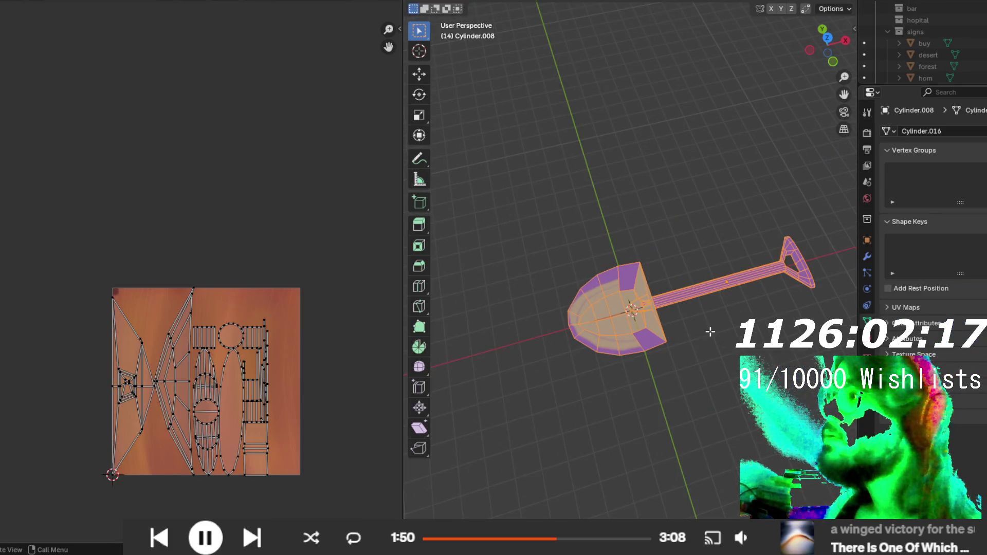
{"action": "left_click_drag", "start_coordinate": [710, 332], "coordinate": [790, 79]}
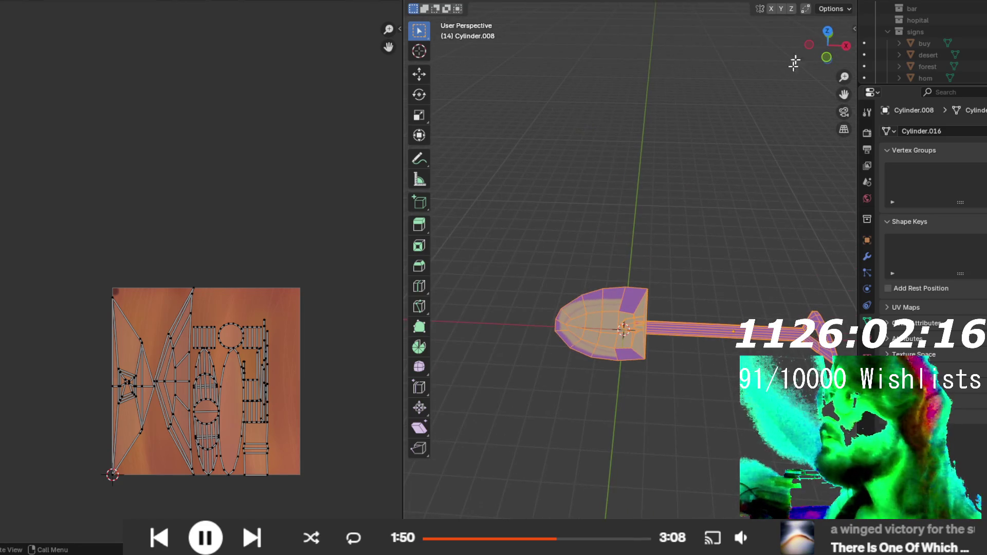
- Box-select the shovel head's faces in X-ray, then return to texture painting
{"action": "mouse_move", "coordinate": [727, 304]}
{"action": "left_mouse_down"}
{"action": "mouse_move", "coordinate": [689, 251]}
{"action": "mouse_move", "coordinate": [707, 240]}
{"action": "mouse_move", "coordinate": [718, 284]}
{"action": "left_mouse_up"}
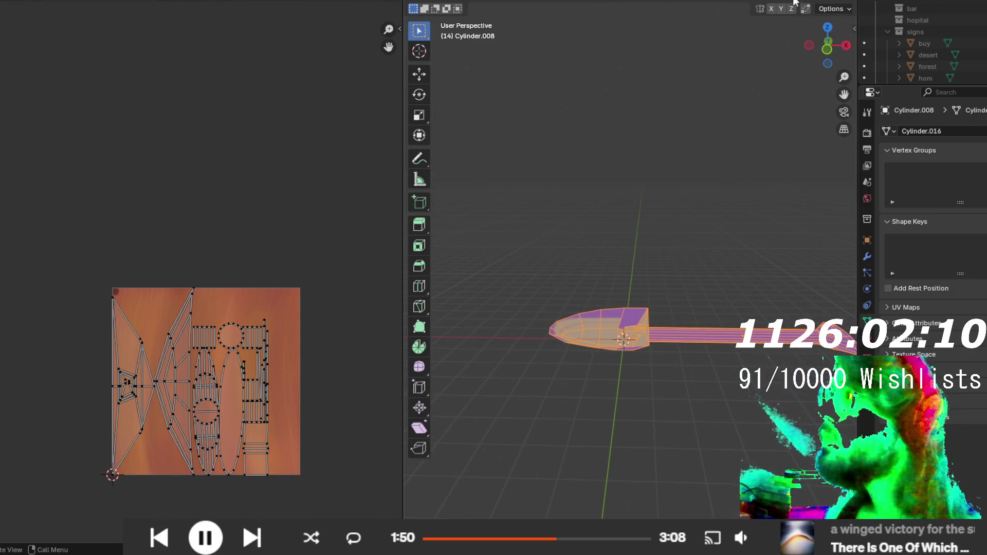
{"action": "key", "text": "alt+z"}
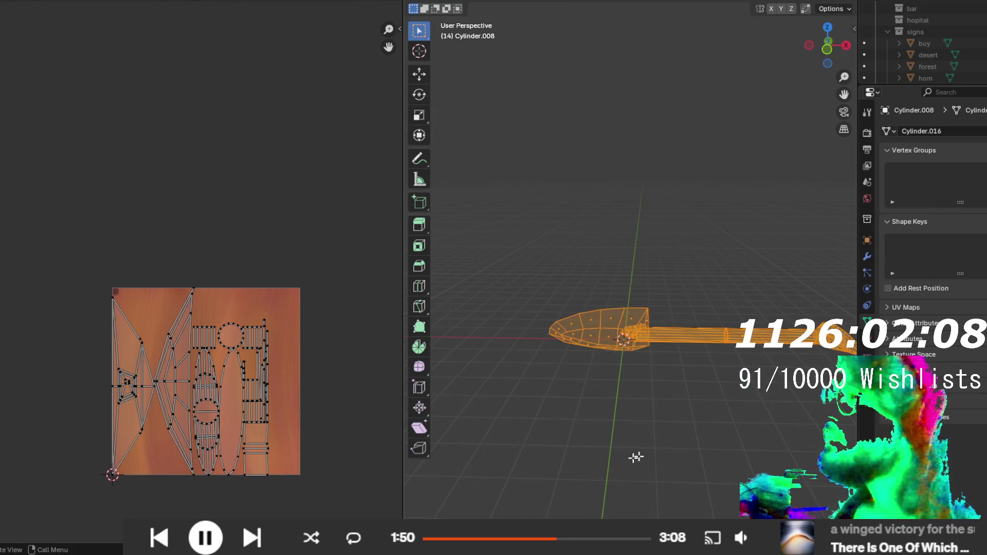
{"action": "left_click_drag", "start_coordinate": [672, 381], "coordinate": [518, 263]}
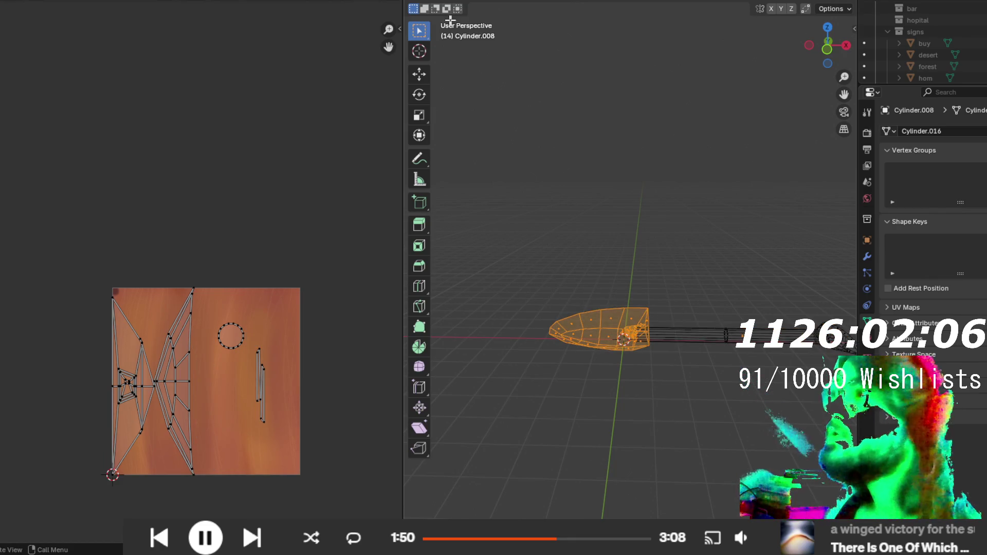
{"action": "key", "text": "ctrl+Page_Down"}
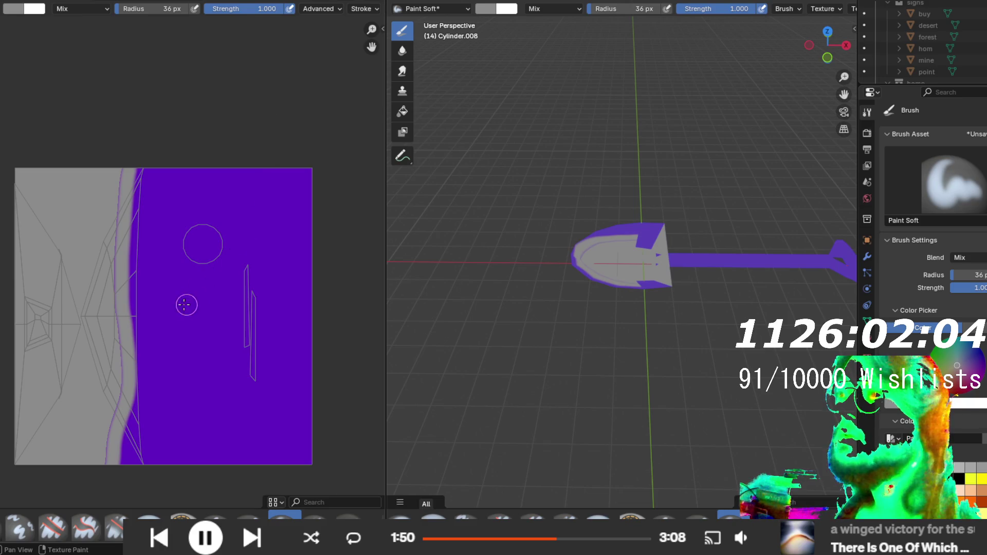
- Paint grey over the first thin UV strip in the purple area
{"action": "left_click_drag", "start_coordinate": [203, 236], "coordinate": [210, 253]}
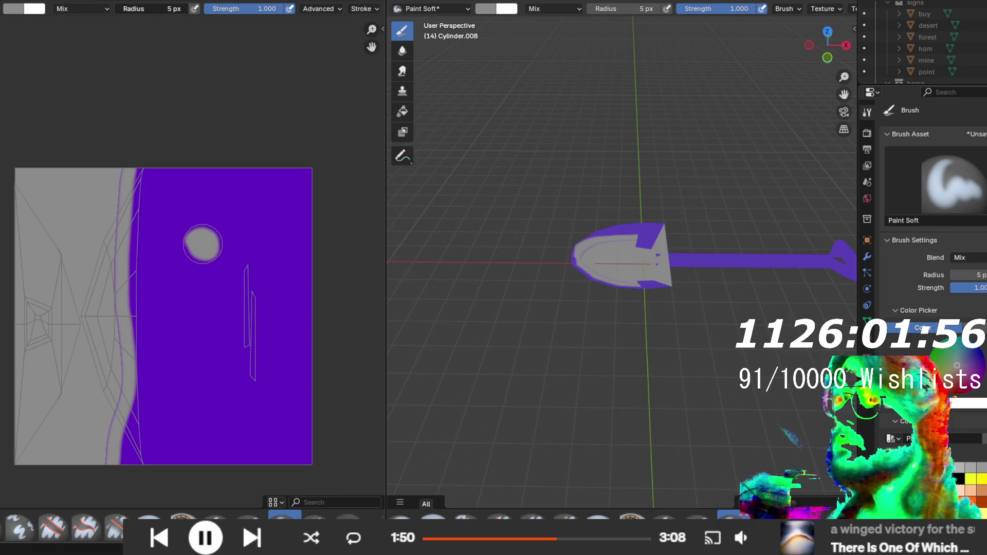
{"action": "scroll", "coordinate": [273, 360], "scroll_direction": "up", "scroll_amount": 2}
{"action": "left_click_drag", "start_coordinate": [222, 355], "coordinate": [129, 238]}
{"action": "scroll", "coordinate": [194, 272], "scroll_direction": "up", "scroll_amount": 2}
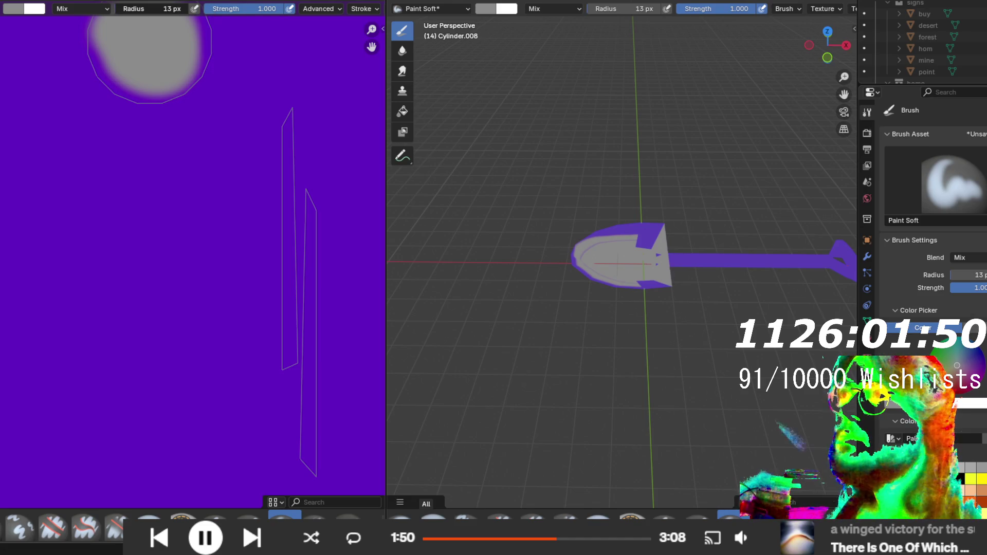
{"action": "left_click_drag", "start_coordinate": [287, 362], "coordinate": [286, 165]}
{"action": "left_click_drag", "start_coordinate": [287, 125], "coordinate": [288, 140]}
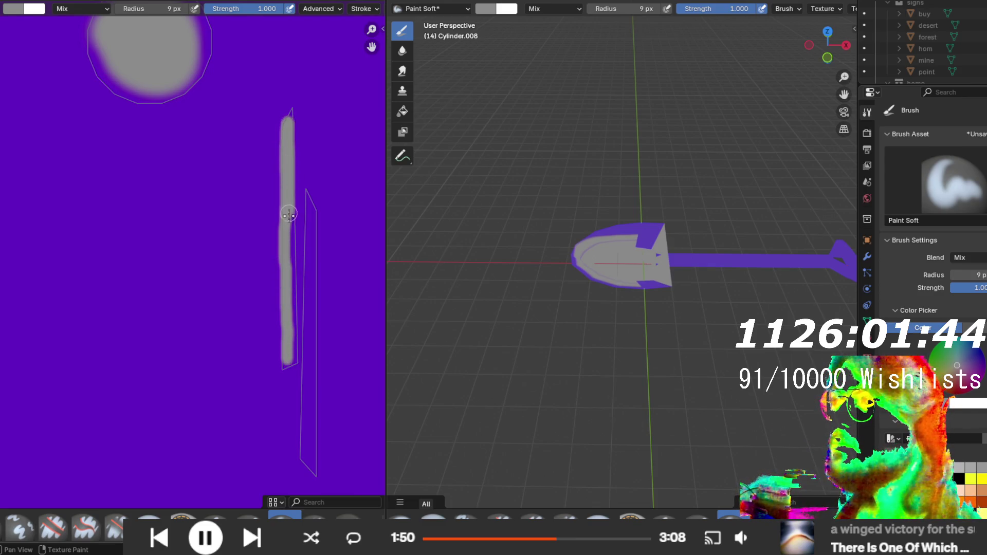
{"action": "left_click_drag", "start_coordinate": [288, 213], "coordinate": [292, 267]}
{"action": "left_click_drag", "start_coordinate": [292, 324], "coordinate": [295, 357]}
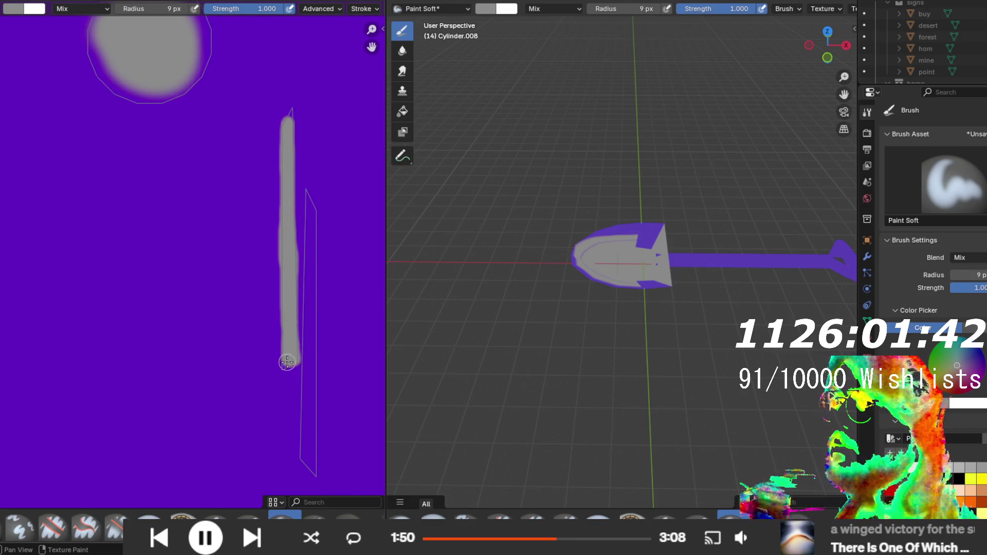
- Paint grey along the second thin UV strip
{"action": "mouse_move", "coordinate": [313, 471]}
{"action": "left_mouse_down"}
{"action": "mouse_move", "coordinate": [308, 201]}
{"action": "mouse_move", "coordinate": [307, 238]}
{"action": "left_mouse_up"}
{"action": "mouse_move", "coordinate": [307, 294]}
{"action": "left_mouse_down"}
{"action": "mouse_move", "coordinate": [308, 457]}
{"action": "mouse_move", "coordinate": [309, 377]}
{"action": "left_mouse_up"}
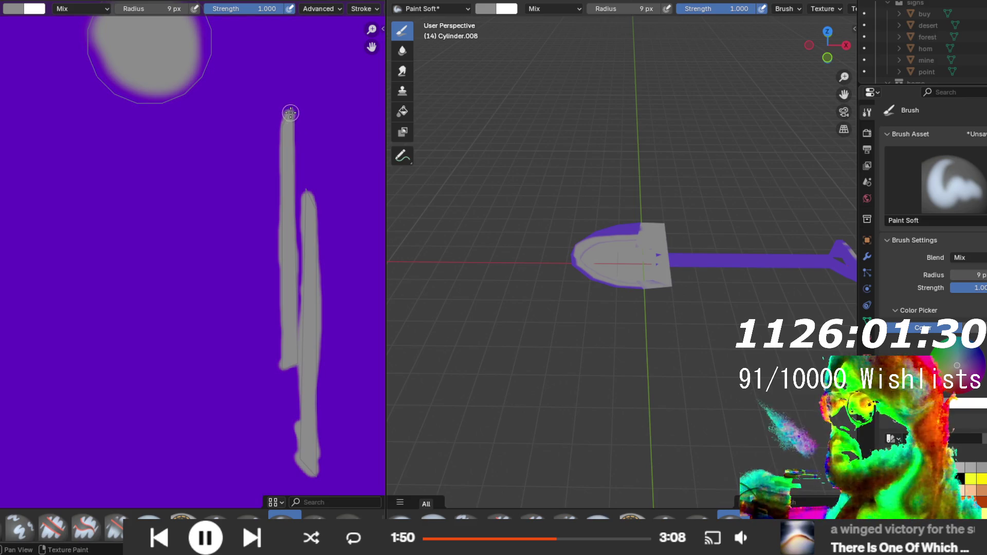
{"action": "scroll", "coordinate": [327, 304], "scroll_direction": "down", "scroll_amount": 3}
{"action": "scroll", "coordinate": [211, 203], "scroll_direction": "up", "scroll_amount": 1}
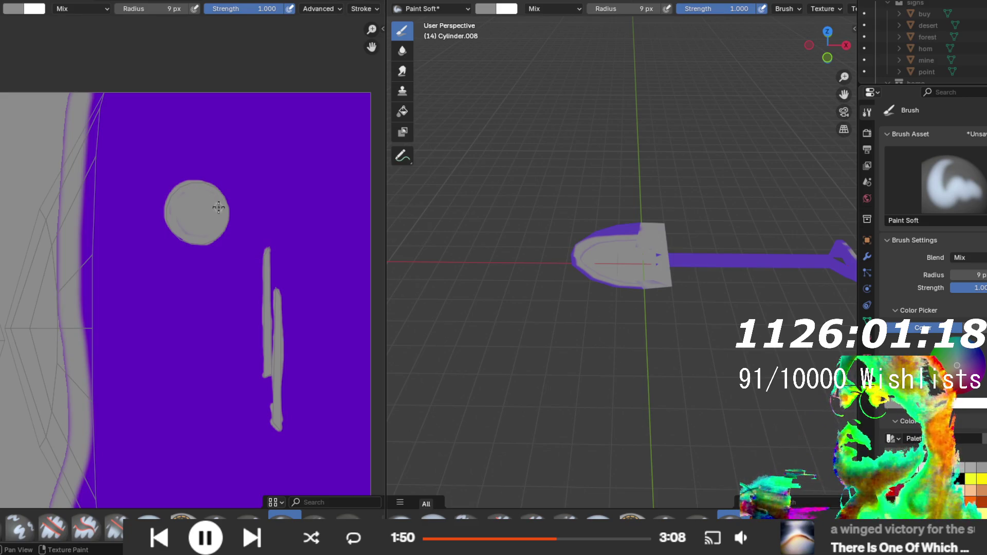
{"action": "mouse_move", "coordinate": [423, 262]}
{"action": "left_mouse_down"}
{"action": "mouse_move", "coordinate": [661, 302]}
{"action": "mouse_move", "coordinate": [632, 267]}
{"action": "mouse_move", "coordinate": [506, 244]}
{"action": "mouse_move", "coordinate": [591, 308]}
{"action": "mouse_move", "coordinate": [661, 327]}
{"action": "left_mouse_up"}
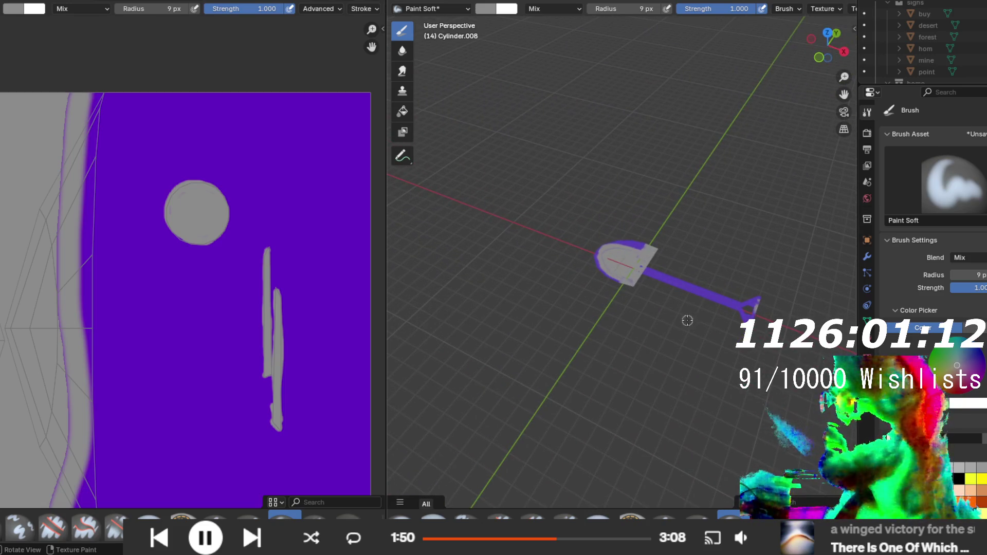
{"action": "scroll", "coordinate": [225, 289], "scroll_direction": "down", "scroll_amount": 4}
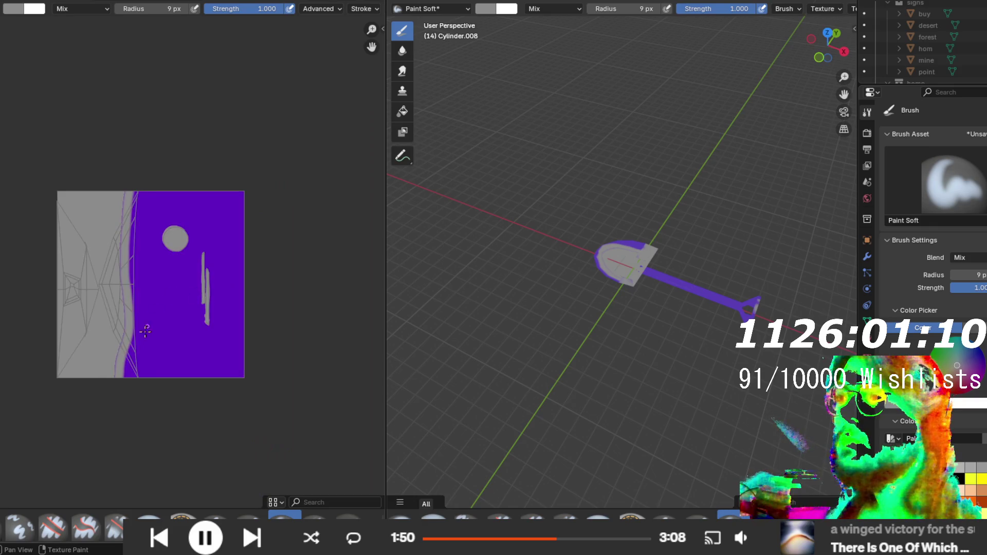
{"action": "scroll", "coordinate": [145, 326], "scroll_direction": "up", "scroll_amount": 1}
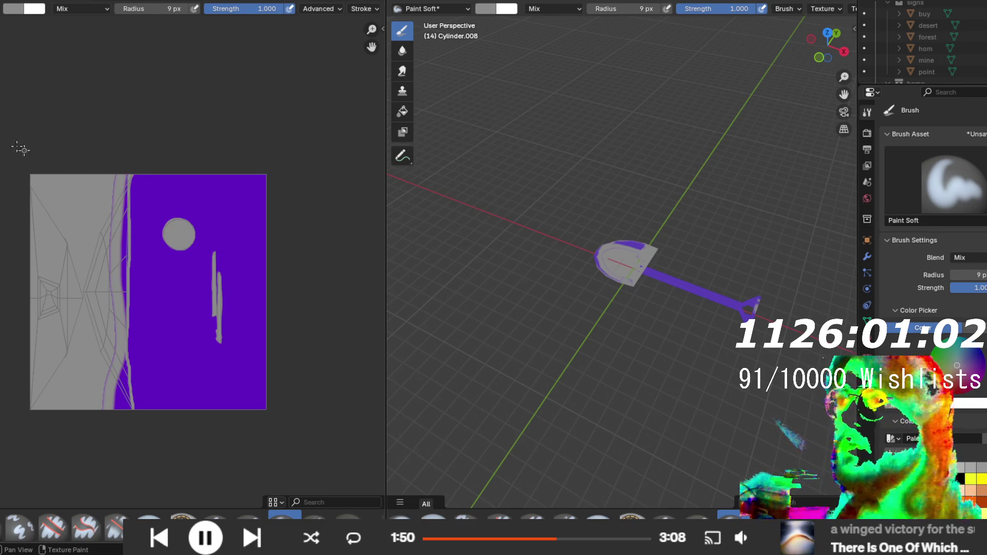
{"action": "left_click", "coordinate": [152, 516]}
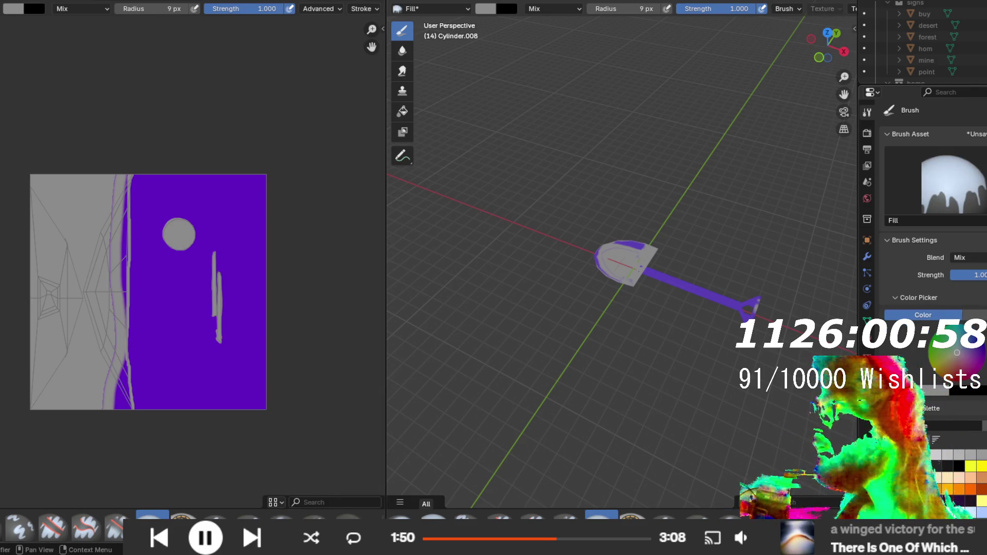
- Fill the purple sliver and blade outline grey, then set the soft brush radius to 36 px
{"action": "left_click", "coordinate": [126, 389]}
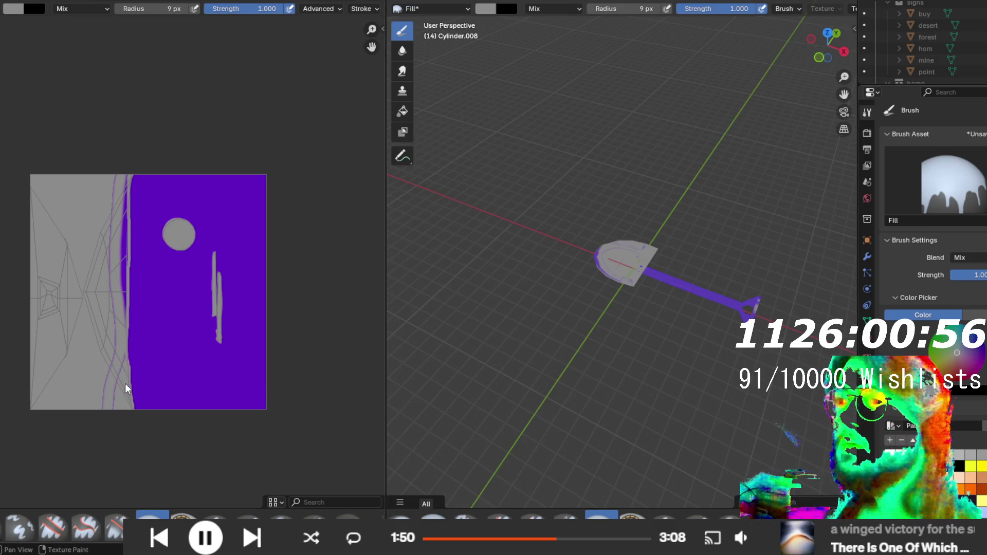
{"action": "left_click", "coordinate": [123, 258]}
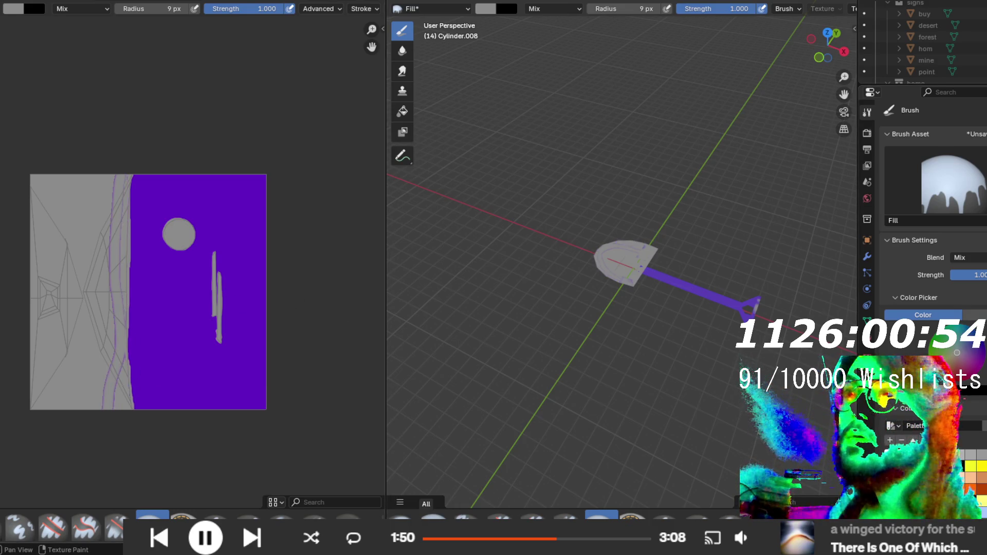
{"action": "left_click", "coordinate": [284, 515]}
{"action": "left_click", "coordinate": [152, 9]}
{"action": "type", "text": "36"}
{"action": "key", "text": "Return"}
- Paint grey over purple lines at the left edge and specks on the shovel face
{"action": "mouse_move", "coordinate": [107, 284]}
{"action": "left_mouse_down"}
{"action": "mouse_move", "coordinate": [114, 354]}
{"action": "mouse_move", "coordinate": [103, 380]}
{"action": "mouse_move", "coordinate": [118, 372]}
{"action": "left_mouse_up"}
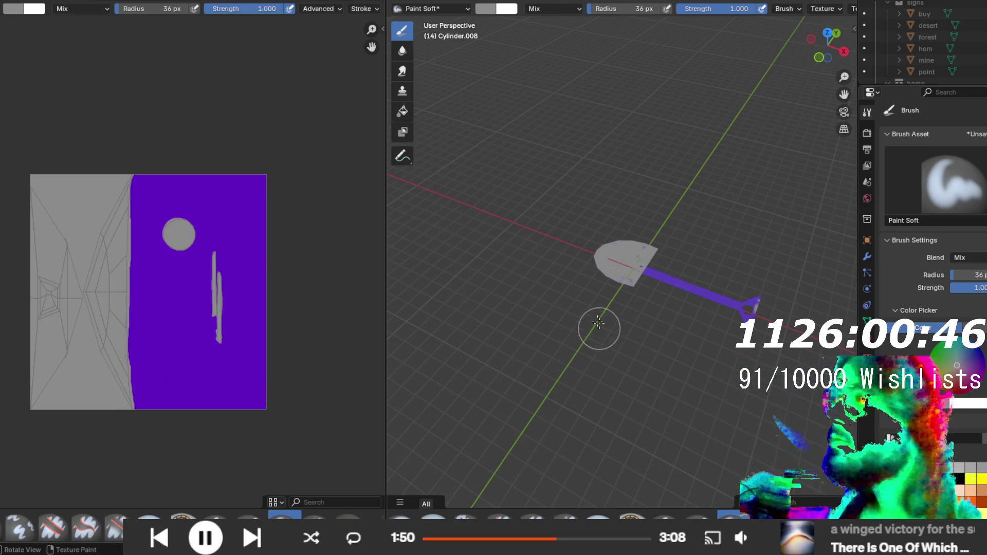
{"action": "scroll", "coordinate": [599, 327], "scroll_direction": "up", "scroll_amount": 8}
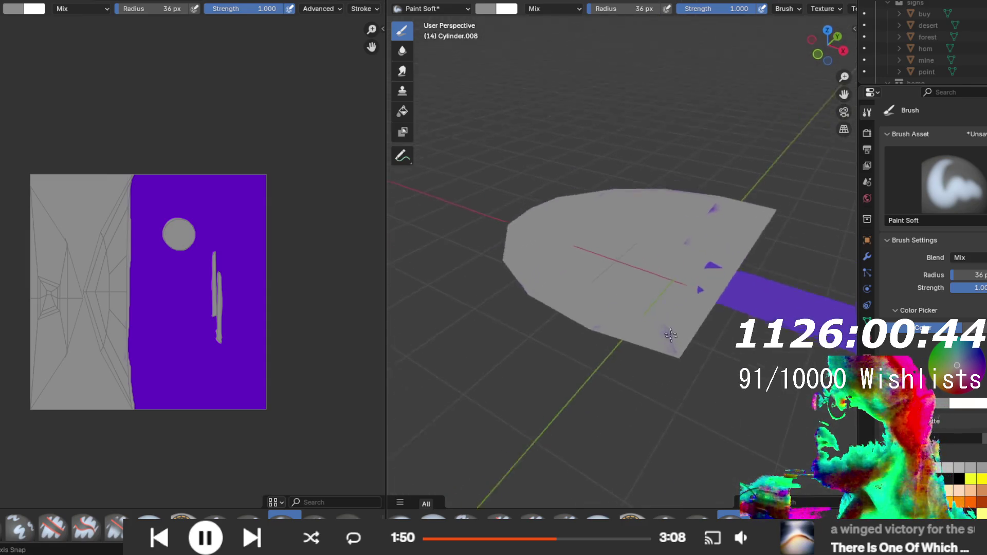
{"action": "scroll", "coordinate": [669, 330], "scroll_direction": "up", "scroll_amount": 5}
{"action": "mouse_move", "coordinate": [636, 340]}
{"action": "left_mouse_down"}
{"action": "mouse_move", "coordinate": [686, 366]}
{"action": "mouse_move", "coordinate": [733, 169]}
{"action": "mouse_move", "coordinate": [661, 242]}
{"action": "mouse_move", "coordinate": [702, 319]}
{"action": "mouse_move", "coordinate": [724, 231]}
{"action": "left_mouse_up"}
{"action": "scroll", "coordinate": [741, 400], "scroll_direction": "down", "scroll_amount": 4}
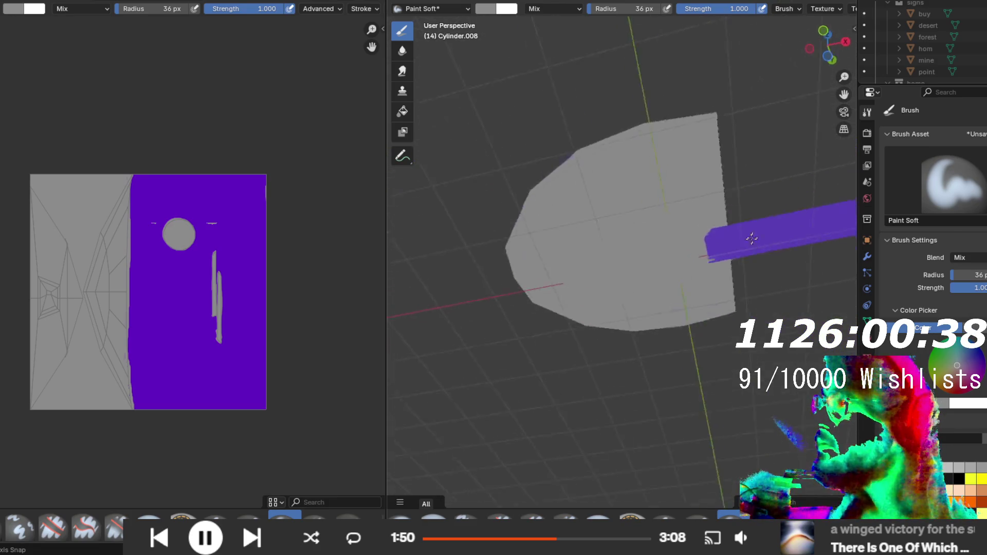
{"action": "mouse_move", "coordinate": [771, 375]}
{"action": "left_mouse_down"}
{"action": "mouse_move", "coordinate": [666, 406]}
{"action": "mouse_move", "coordinate": [694, 411]}
{"action": "left_mouse_up"}
{"action": "scroll", "coordinate": [970, 473], "scroll_direction": "down", "scroll_amount": 3}
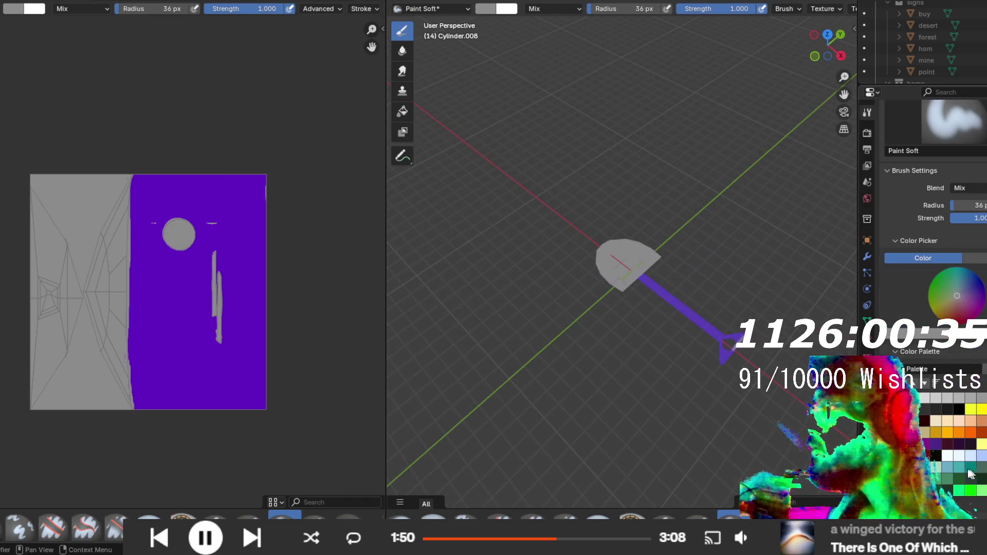
- Sample the texture's purple as the brush colour
{"action": "left_click", "coordinate": [915, 340]}
{"action": "left_click", "coordinate": [939, 317]}
{"action": "left_click", "coordinate": [160, 369]}
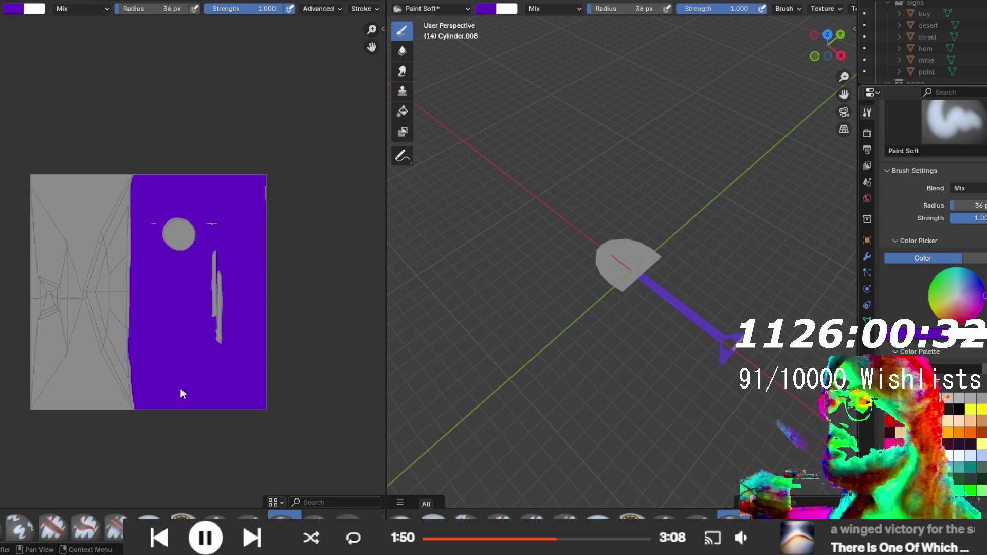
{"action": "mouse_move", "coordinate": [723, 420]}
{"action": "left_mouse_down"}
{"action": "mouse_move", "coordinate": [706, 312]}
{"action": "mouse_move", "coordinate": [725, 303]}
{"action": "mouse_move", "coordinate": [712, 202]}
{"action": "left_mouse_up"}
{"action": "left_click_drag", "start_coordinate": [658, 231], "coordinate": [695, 491]}
{"action": "scroll", "coordinate": [692, 368], "scroll_direction": "up", "scroll_amount": 5}
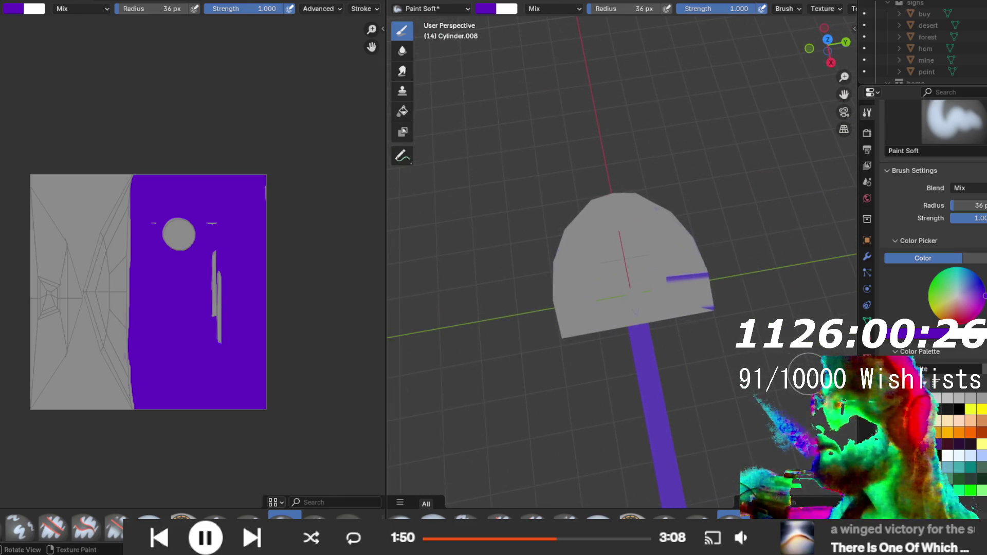
- With a smaller radius and grey again, paint the purple streak on the head grey
{"action": "key", "text": "f"}
{"action": "left_click", "coordinate": [635, 30]}
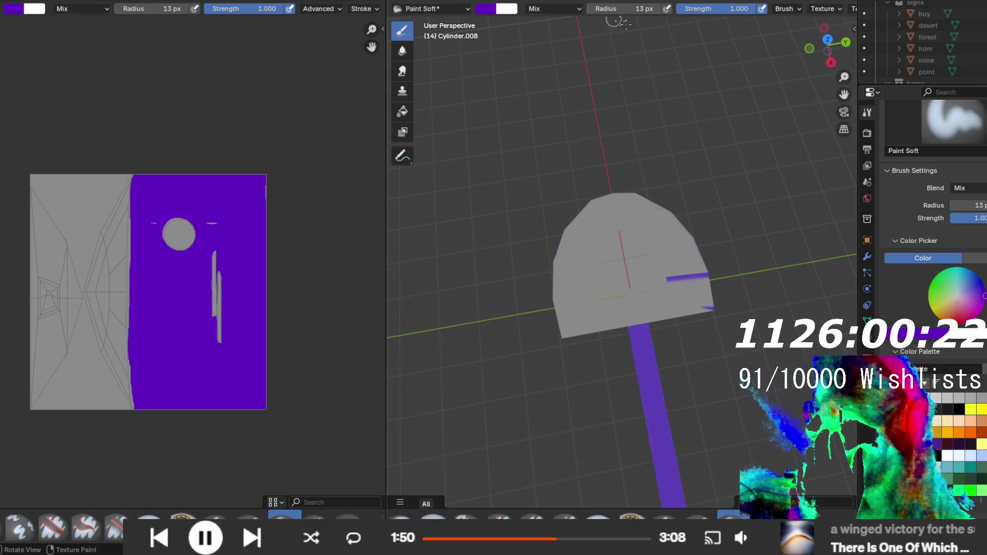
{"action": "key", "text": "s"}
{"action": "mouse_move", "coordinate": [656, 266]}
{"action": "left_mouse_down"}
{"action": "mouse_move", "coordinate": [661, 282]}
{"action": "mouse_move", "coordinate": [717, 316]}
{"action": "mouse_move", "coordinate": [667, 178]}
{"action": "mouse_move", "coordinate": [643, 232]}
{"action": "mouse_move", "coordinate": [735, 373]}
{"action": "left_mouse_up"}
{"action": "scroll", "coordinate": [736, 374], "scroll_direction": "up", "scroll_amount": 5}
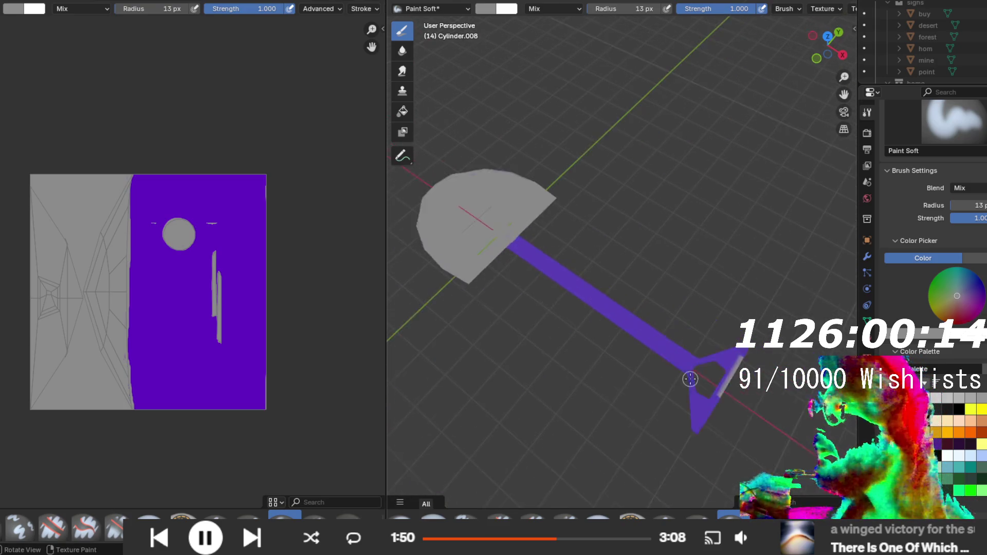
{"action": "scroll", "coordinate": [675, 376], "scroll_direction": "down", "scroll_amount": 1}
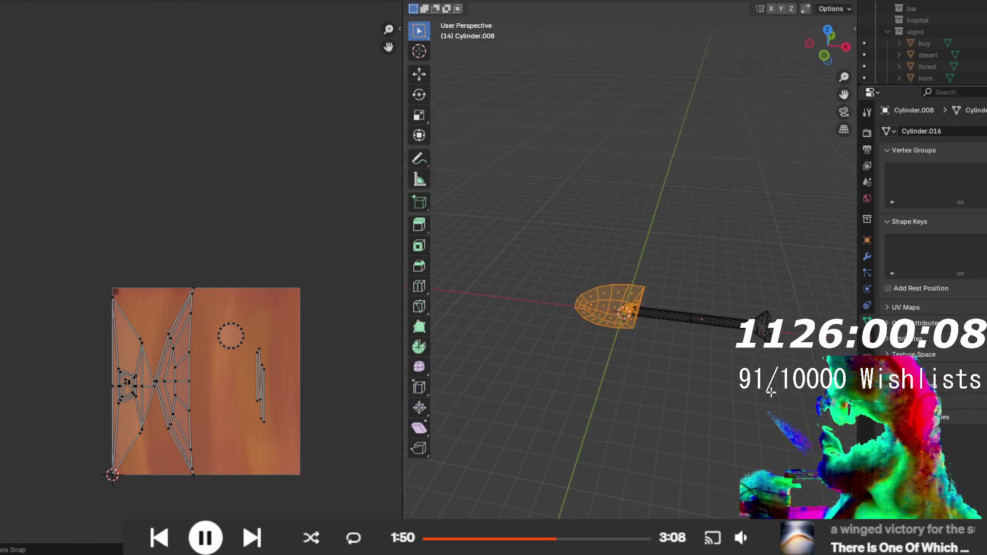
- Select the shovel handle and scale its UV islands down into a small cluster
{"action": "left_click", "coordinate": [762, 294]}
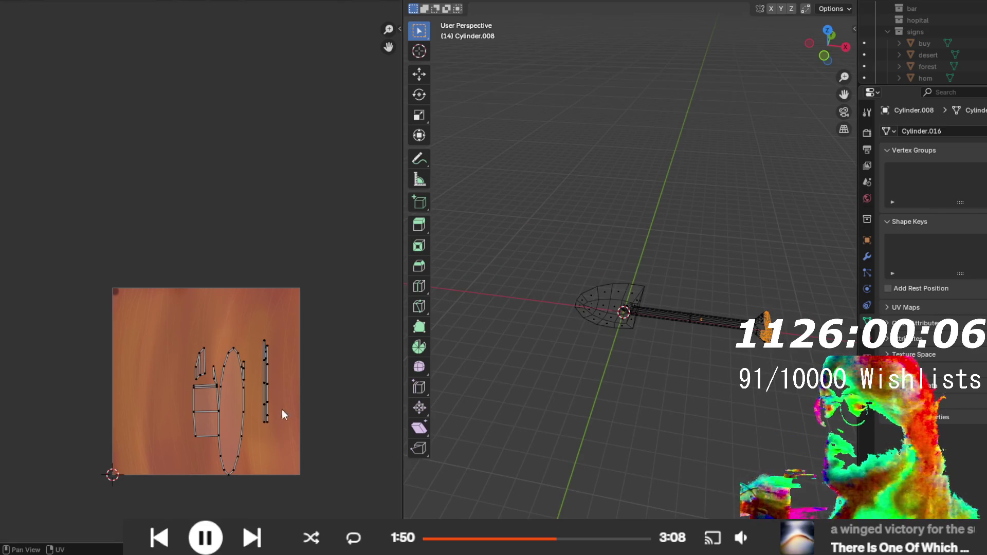
{"action": "mouse_move", "coordinate": [809, 404]}
{"action": "left_mouse_down"}
{"action": "mouse_move", "coordinate": [667, 238]}
{"action": "mouse_move", "coordinate": [635, 228]}
{"action": "left_mouse_up"}
{"action": "left_click_drag", "start_coordinate": [325, 508], "coordinate": [156, 302]}
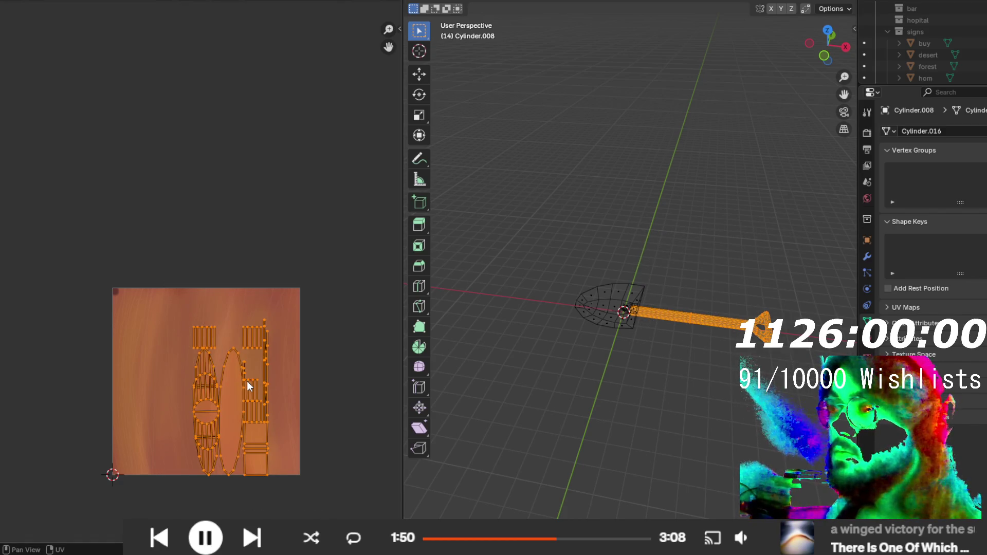
{"action": "key", "text": "s"}
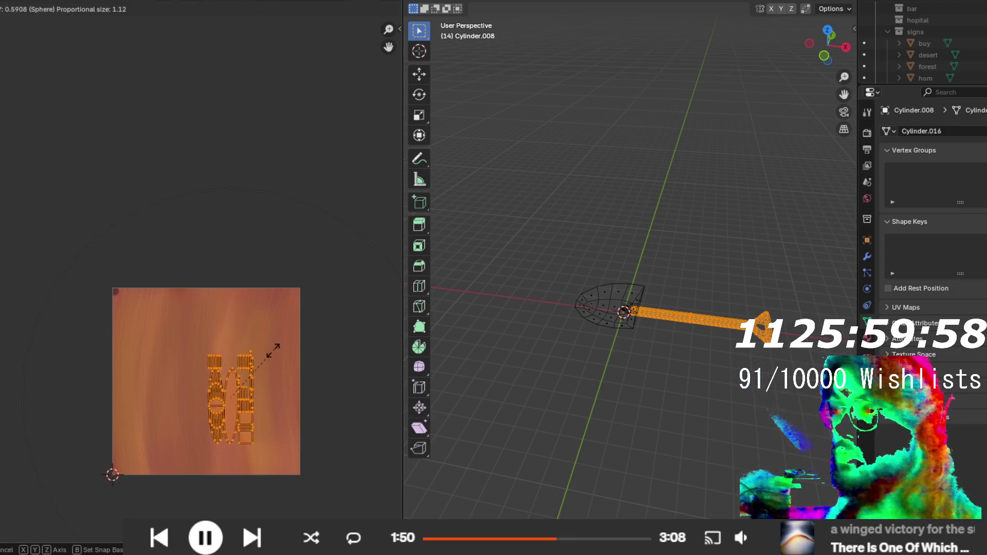
{"action": "left_click", "coordinate": [240, 381]}
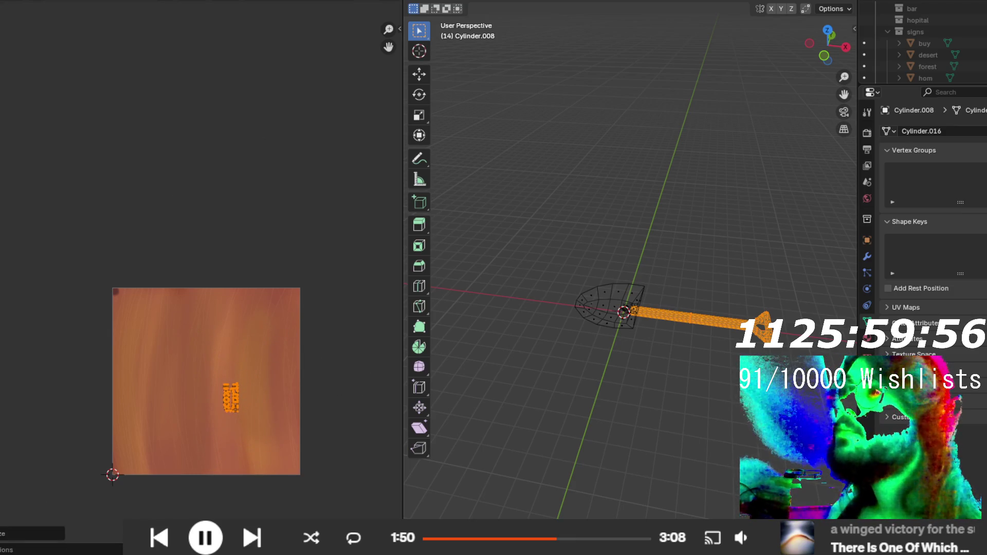
{"action": "key", "text": "ctrl+Page_Down"}
{"action": "left_click_drag", "start_coordinate": [525, 284], "coordinate": [537, 334]}
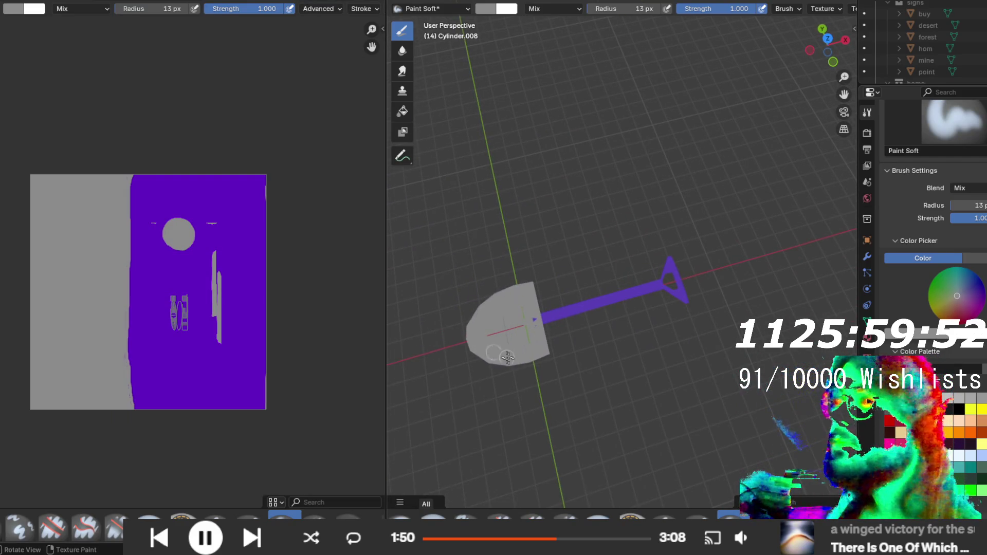
- Save the painted texture as shov.png in rich-river's diggin/props folder
{"action": "scroll", "coordinate": [511, 356], "scroll_direction": "up", "scroll_amount": 4}
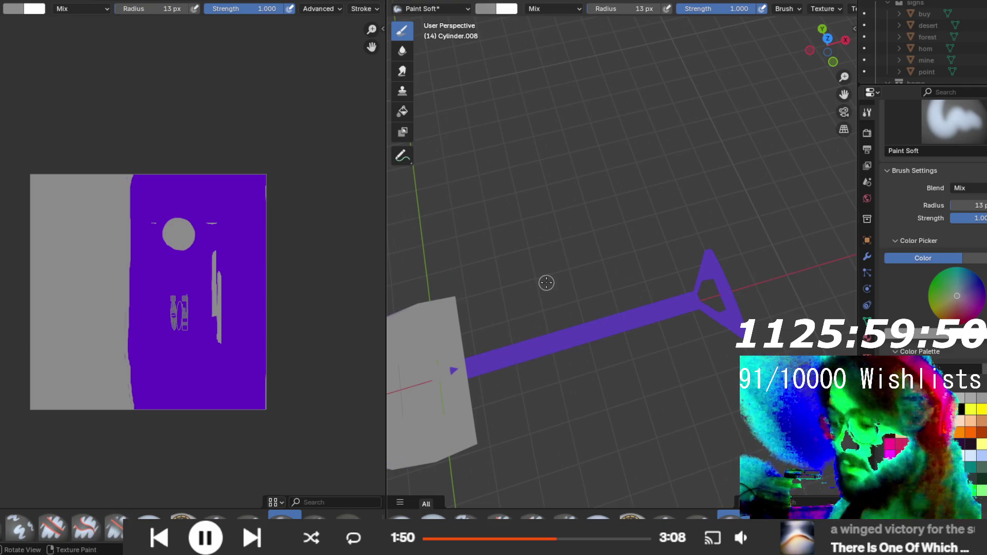
{"action": "key", "text": "ctrl+s"}
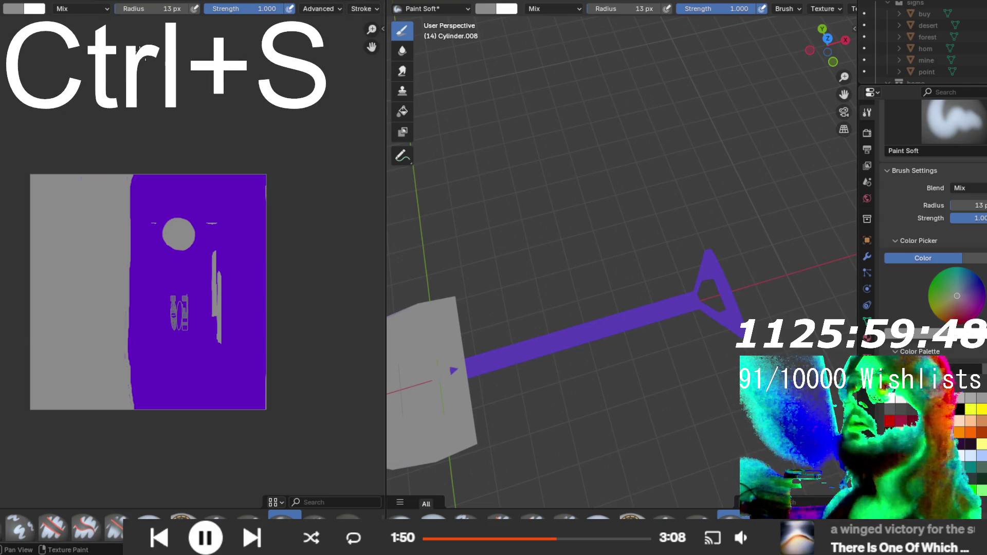
{"action": "left_click", "coordinate": [44, 3]}
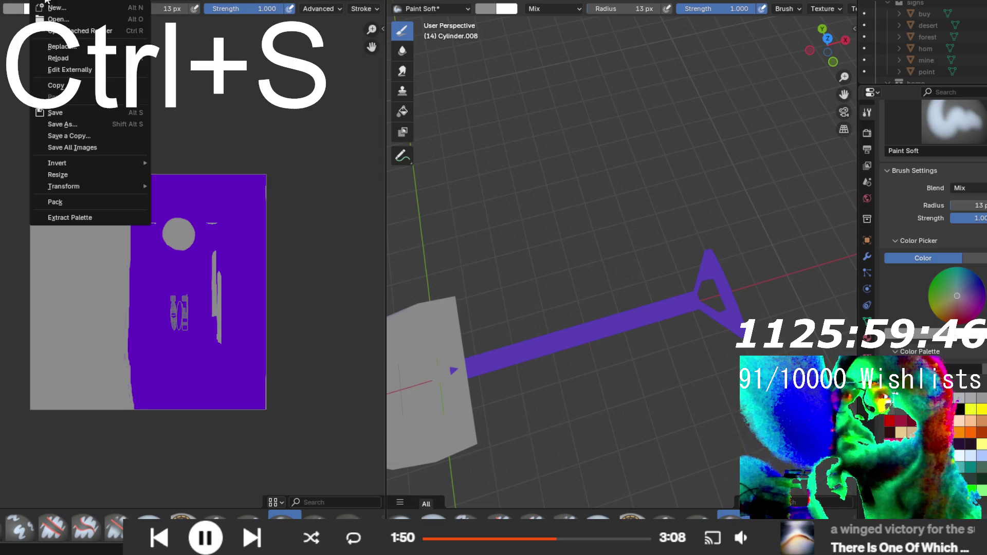
{"action": "left_click", "coordinate": [88, 122]}
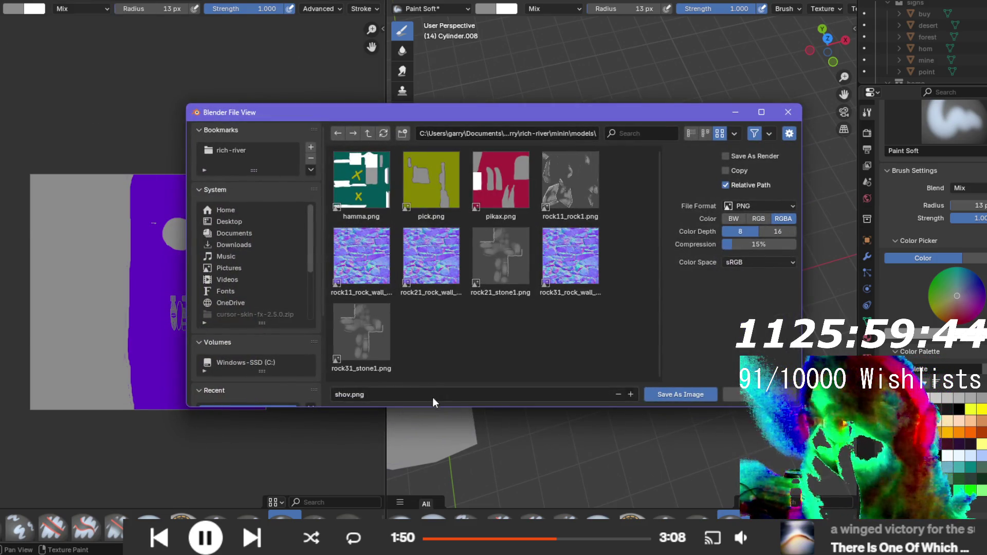
{"action": "left_click", "coordinate": [369, 137]}
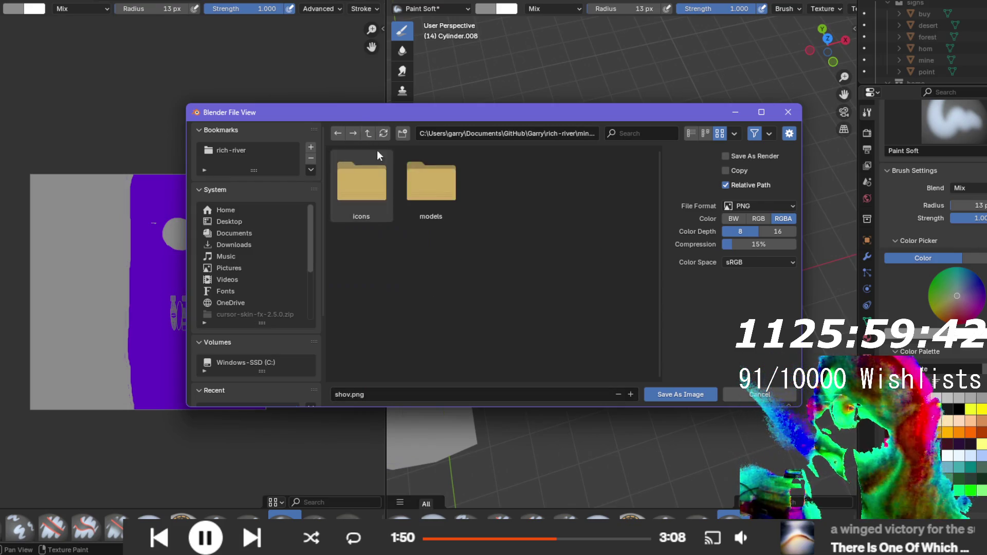
{"action": "left_click", "coordinate": [366, 131]}
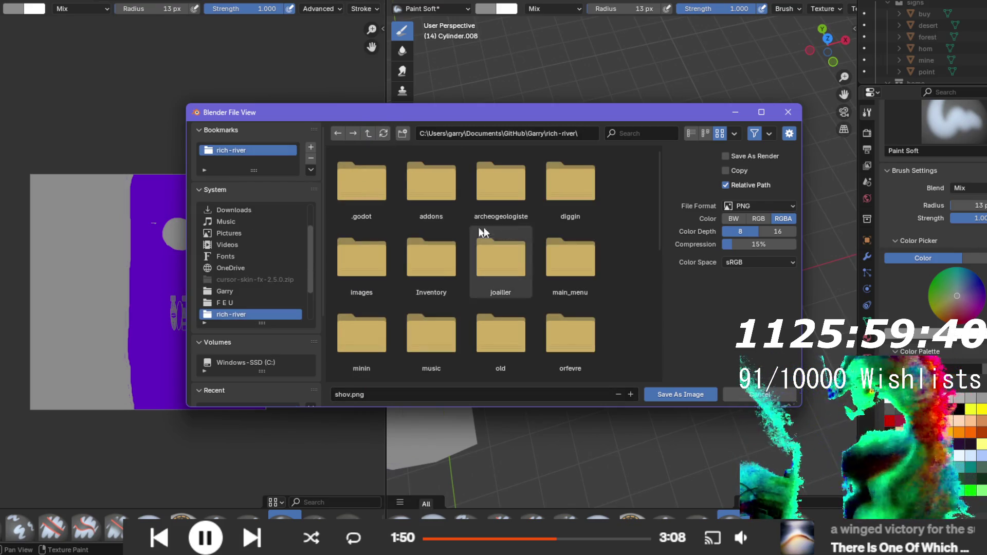
{"action": "double_click", "coordinate": [578, 199]}
{"action": "double_click", "coordinate": [440, 177]}
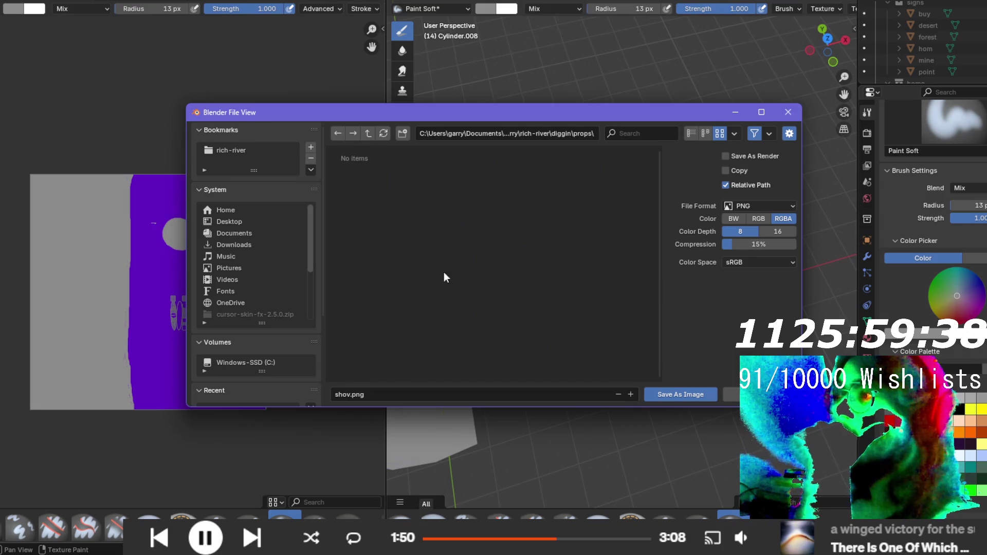
{"action": "left_click", "coordinate": [647, 395]}
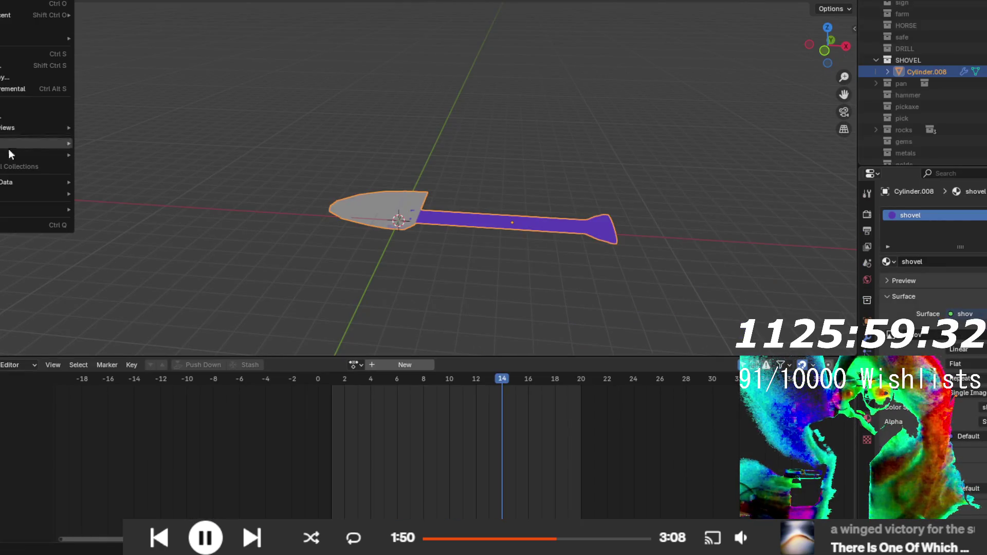
- Export the shovel as a Wavefront OBJ named shovel into diggin/props, then hide it
{"action": "mouse_move", "coordinate": [13, 155]}
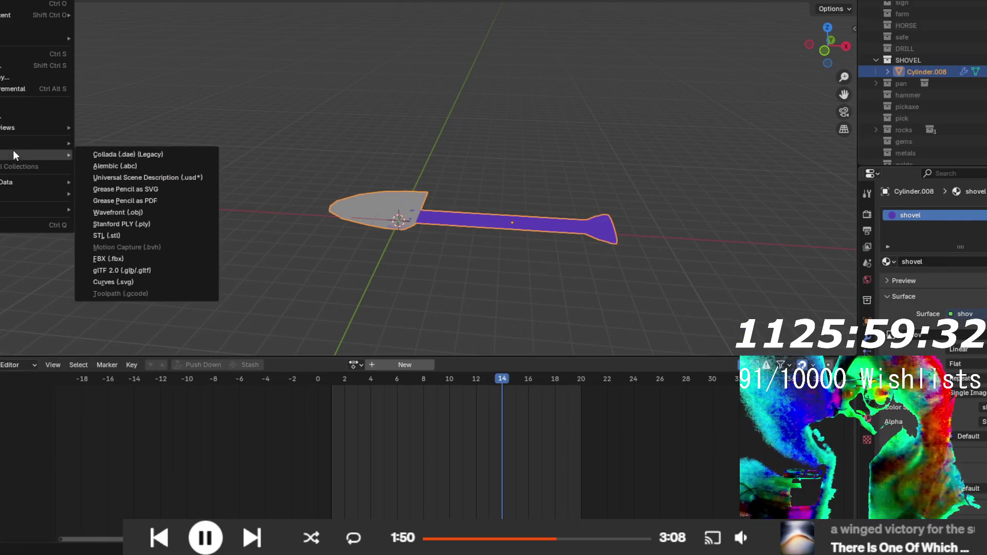
{"action": "left_click", "coordinate": [143, 211]}
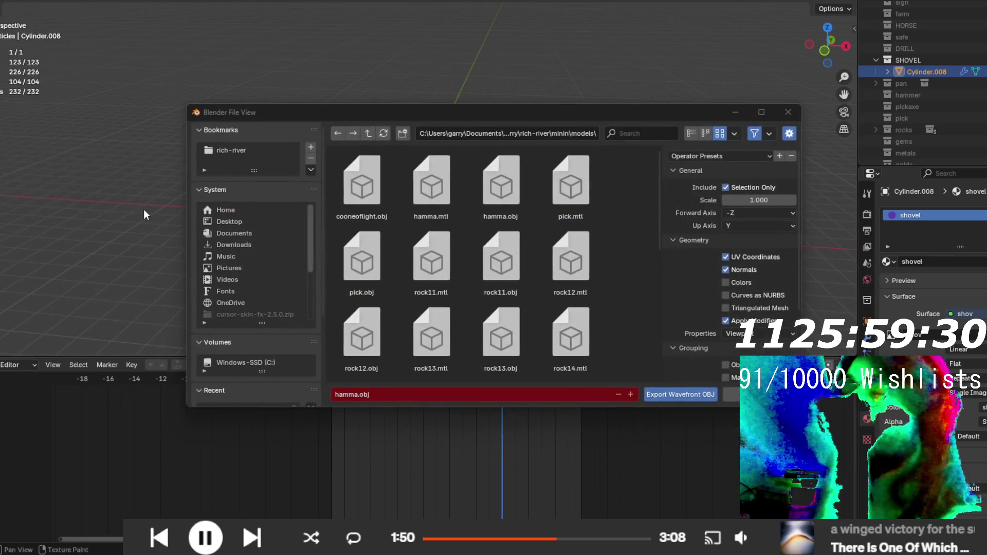
{"action": "left_click", "coordinate": [250, 161]}
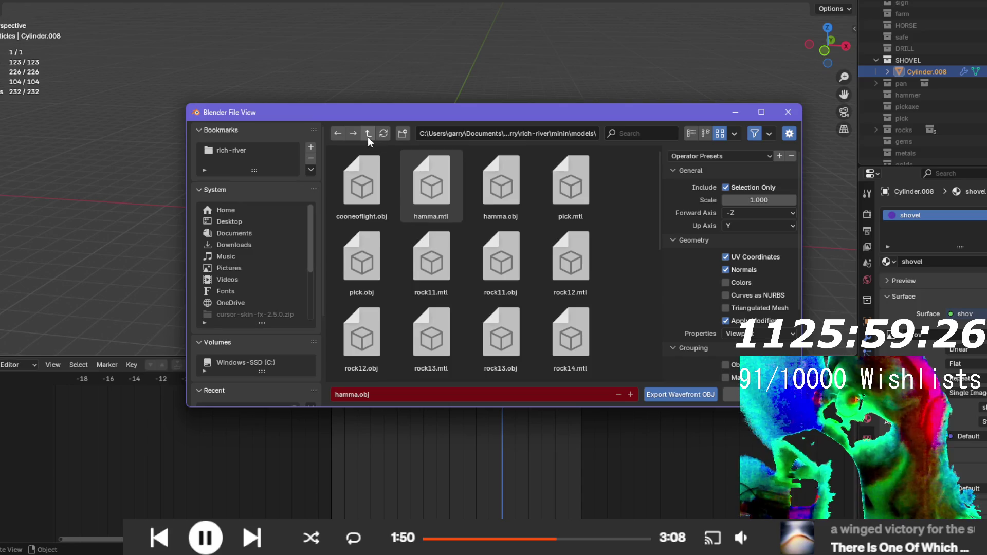
{"action": "left_click", "coordinate": [283, 151]}
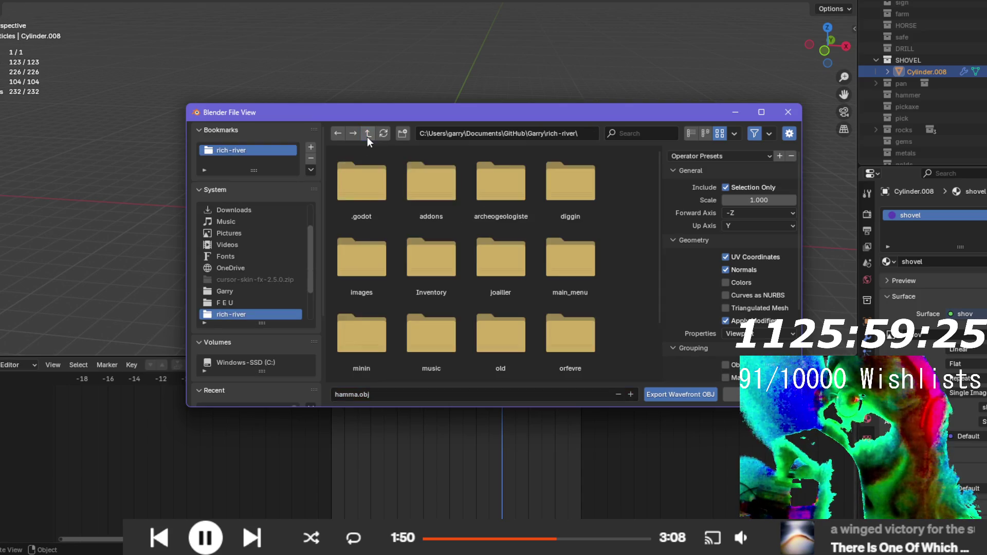
{"action": "double_click", "coordinate": [570, 195]}
{"action": "double_click", "coordinate": [419, 195]}
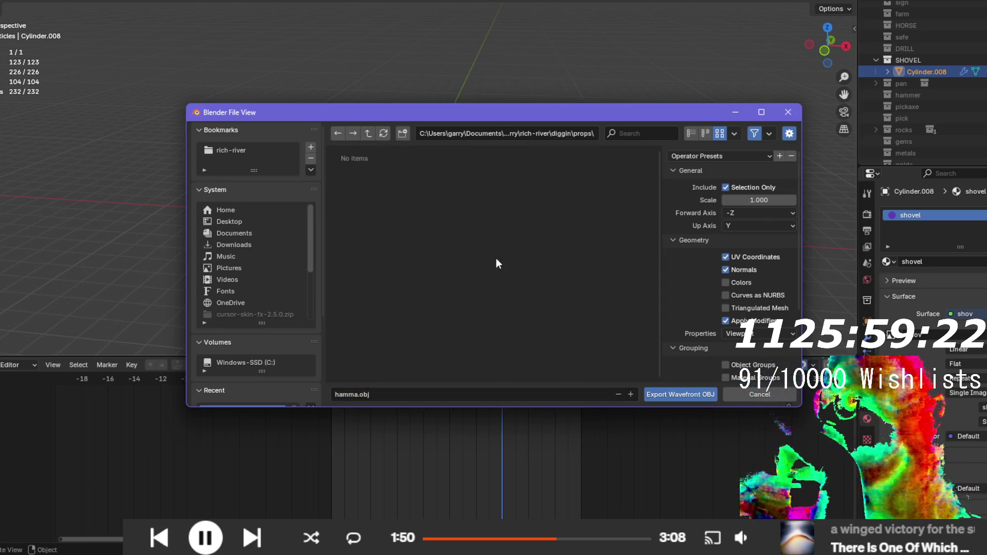
{"action": "scroll", "coordinate": [741, 284], "scroll_direction": "down", "scroll_amount": 5}
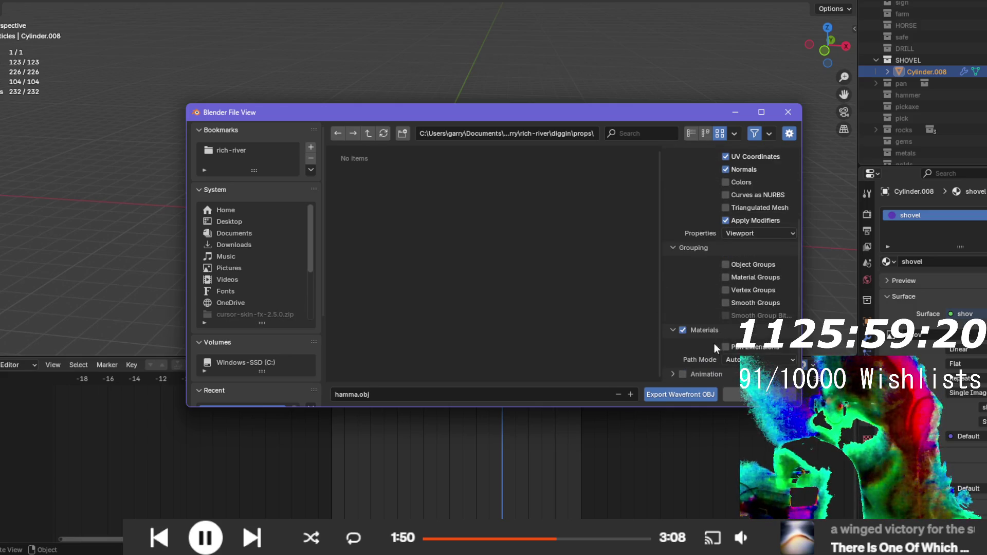
{"action": "left_click", "coordinate": [499, 394]}
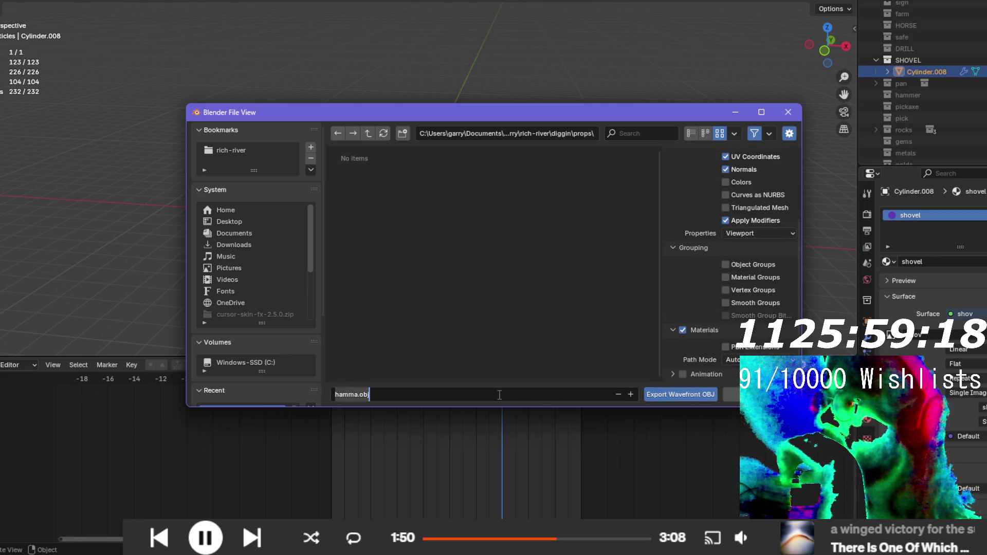
{"action": "type", "text": "shovel"}
{"action": "key", "text": "Return"}
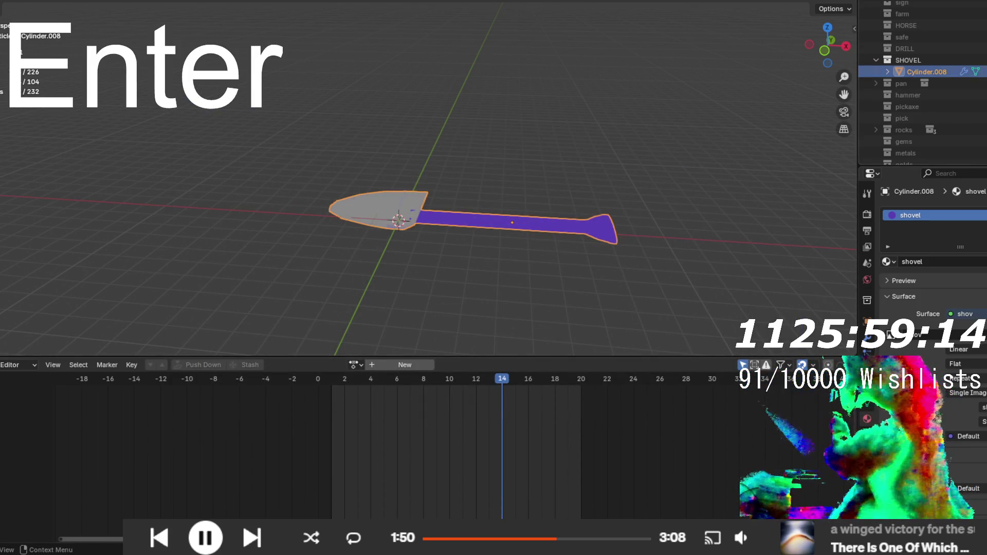
{"action": "left_click", "coordinate": [985, 61]}
- Reveal the drill model and preview it in rendered shading
{"action": "left_click", "coordinate": [984, 48]}
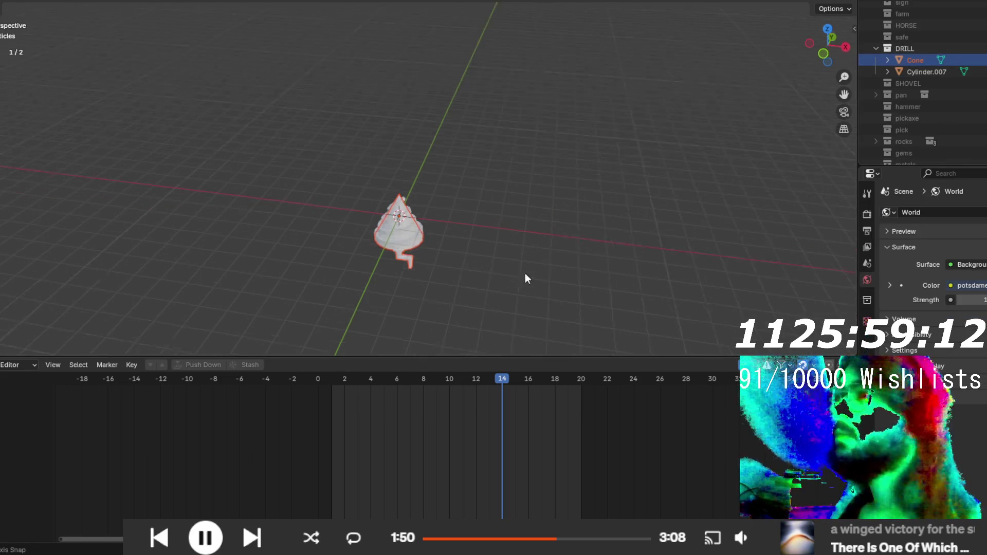
{"action": "left_click", "coordinate": [432, 267]}
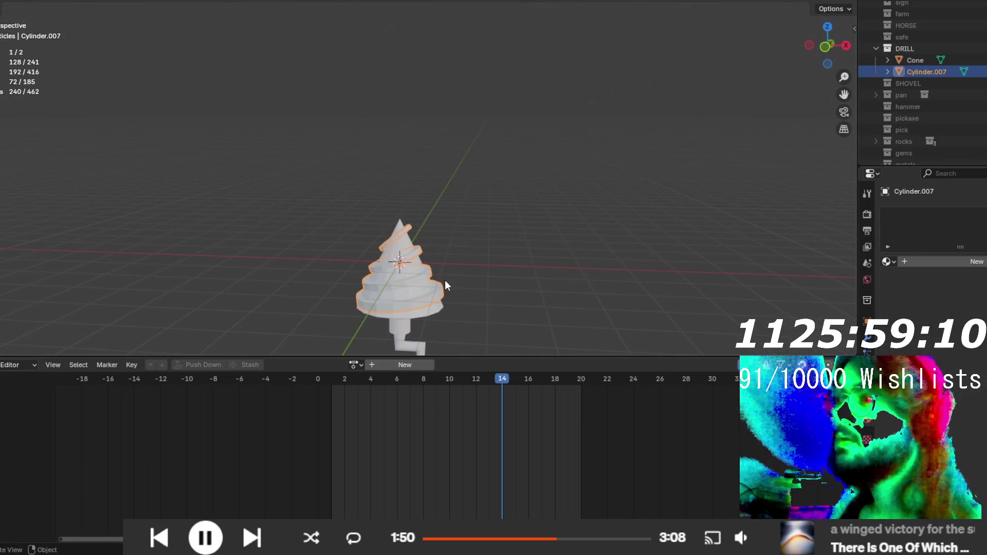
{"action": "left_click", "coordinate": [431, 314]}
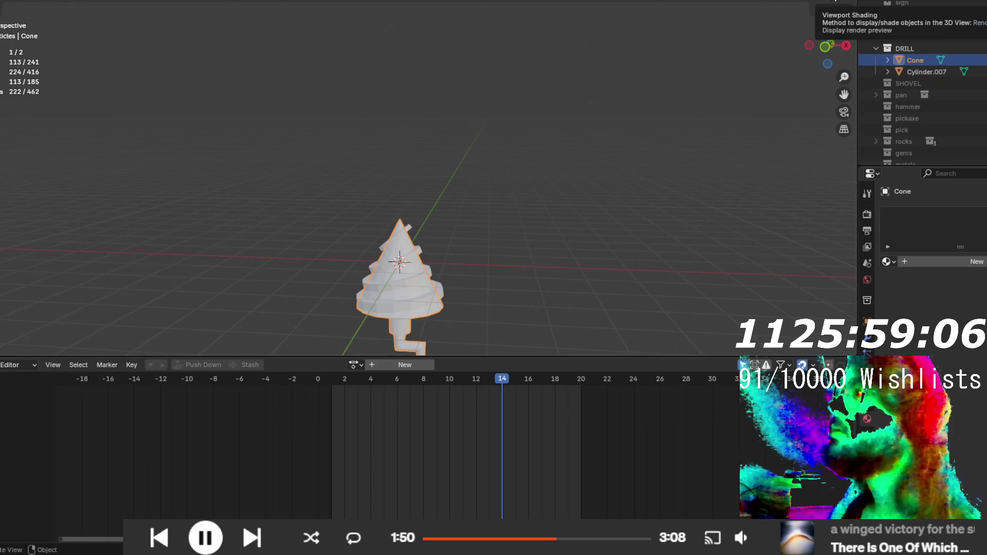
{"action": "left_click", "coordinate": [836, 2]}
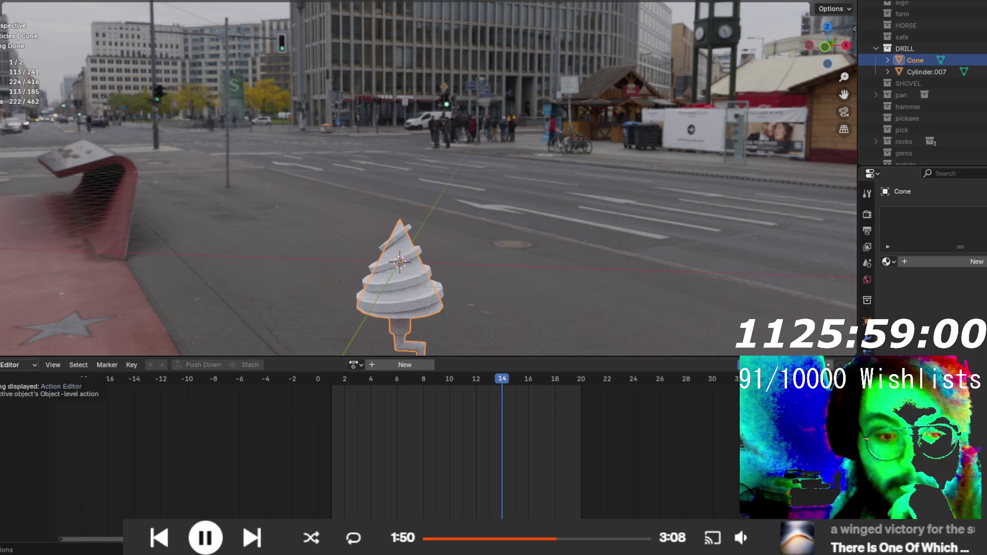
{"action": "key", "text": "alt+Tab"}
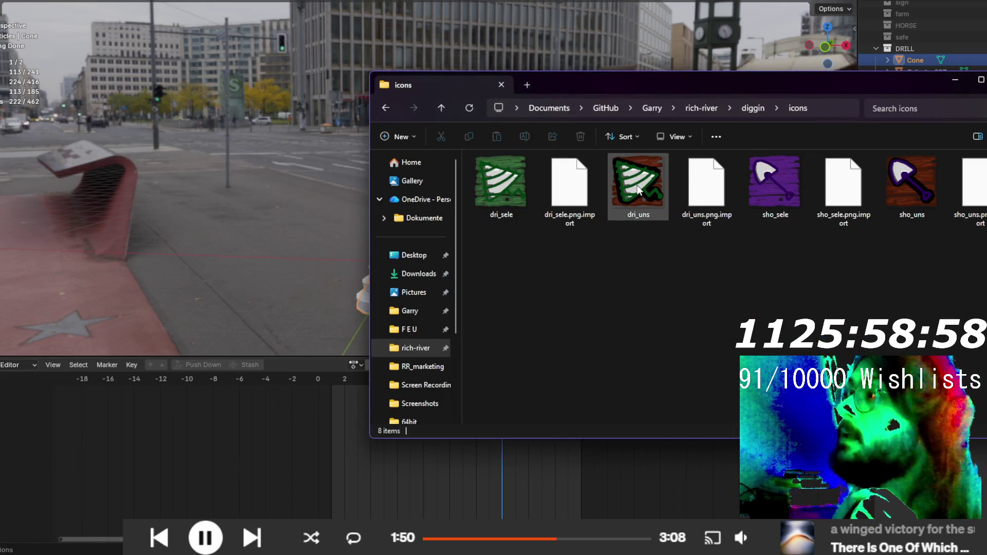
{"action": "key", "text": "alt+Tab"}
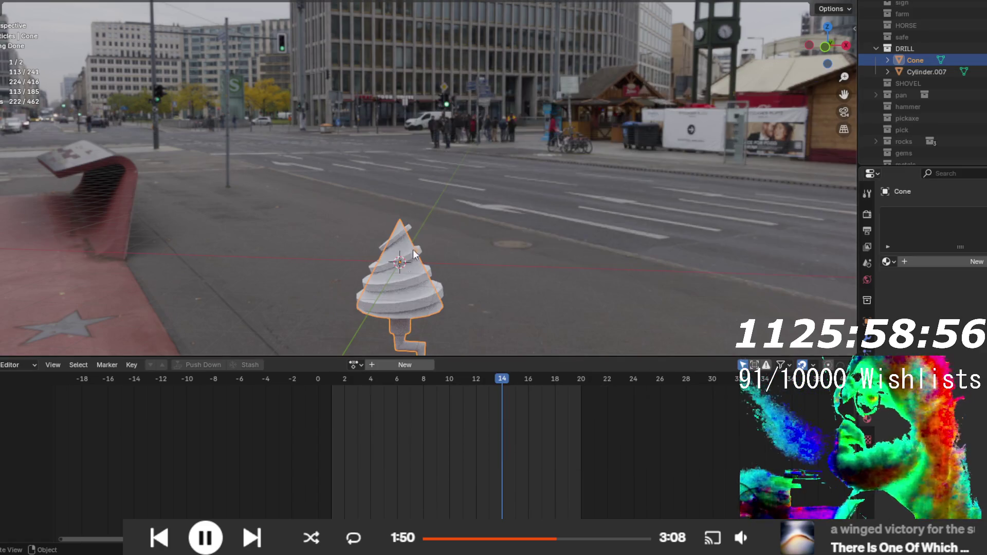
{"action": "mouse_move", "coordinate": [409, 333]}
{"action": "left_mouse_down"}
{"action": "mouse_move", "coordinate": [387, 243]}
{"action": "mouse_move", "coordinate": [409, 292]}
{"action": "left_mouse_up"}
- Join Cylinder.007 into the Cone, then select the whole drill mesh in UV Editing
{"action": "left_click", "coordinate": [427, 301]}
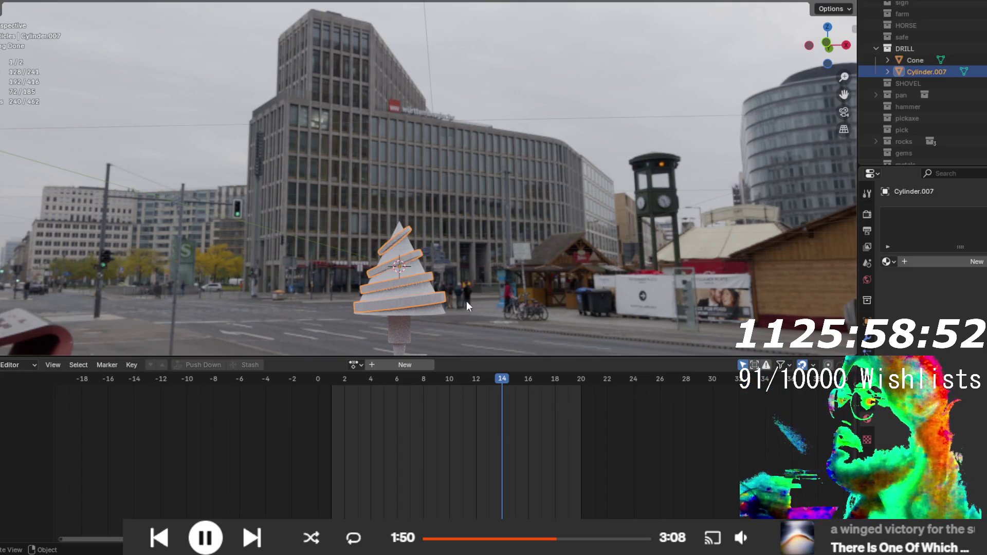
{"action": "left_click", "coordinate": [423, 316], "text": "shift"}
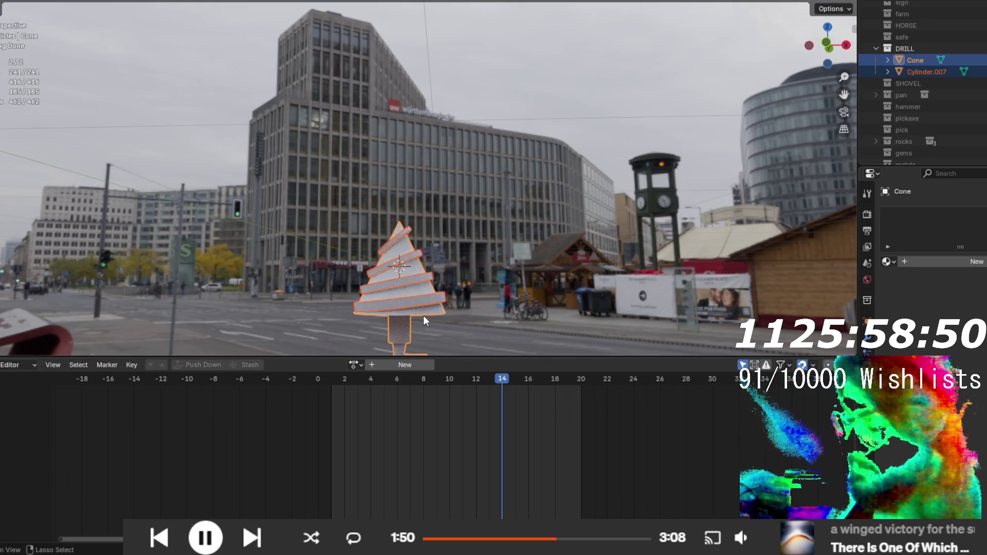
{"action": "key", "text": "ctrl+j"}
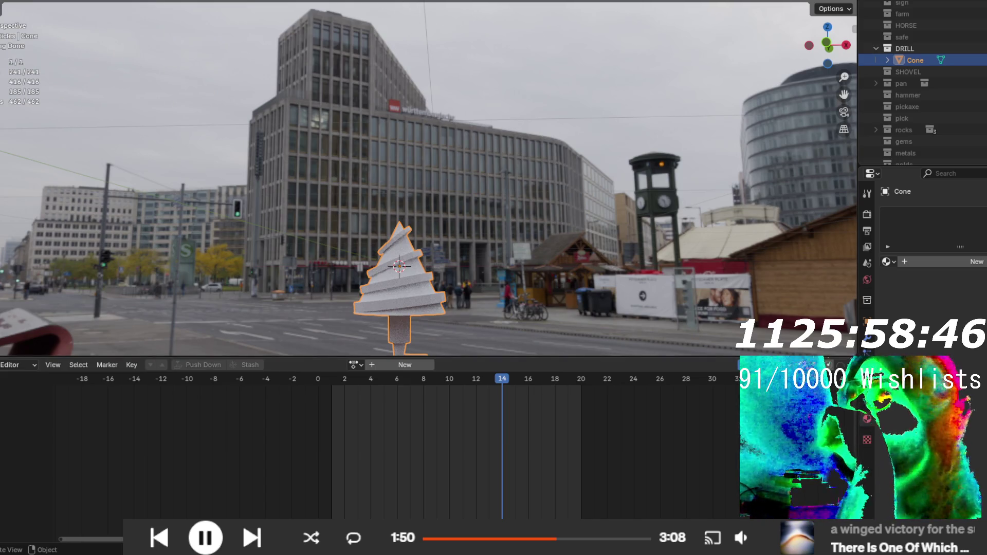
{"action": "key", "text": "ctrl+Page_Down"}
{"action": "left_click_drag", "start_coordinate": [715, 363], "coordinate": [487, 233]}
{"action": "left_click_drag", "start_coordinate": [649, 232], "coordinate": [661, 291]}
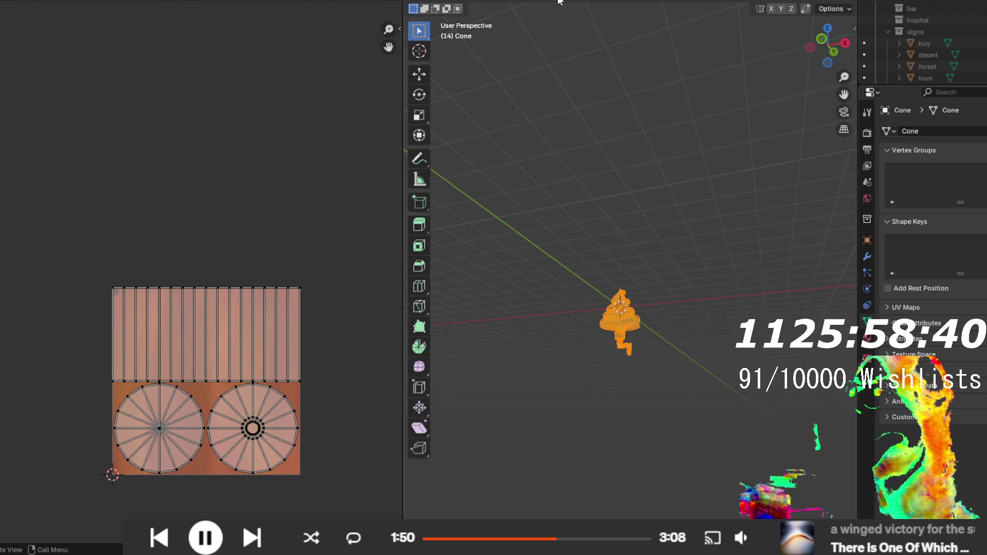
- Unwrap the drill's Cone mesh with Smart UV Project at default settings, replacing its cylinder UVs, and view the islands
{"action": "key", "text": "u"}
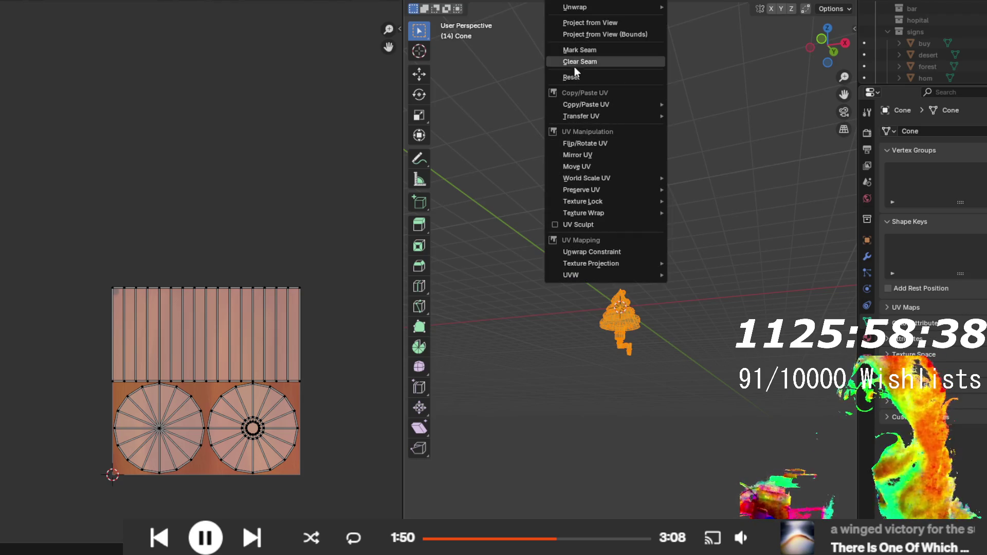
{"action": "mouse_move", "coordinate": [598, 6]}
{"action": "left_click", "coordinate": [707, 48]}
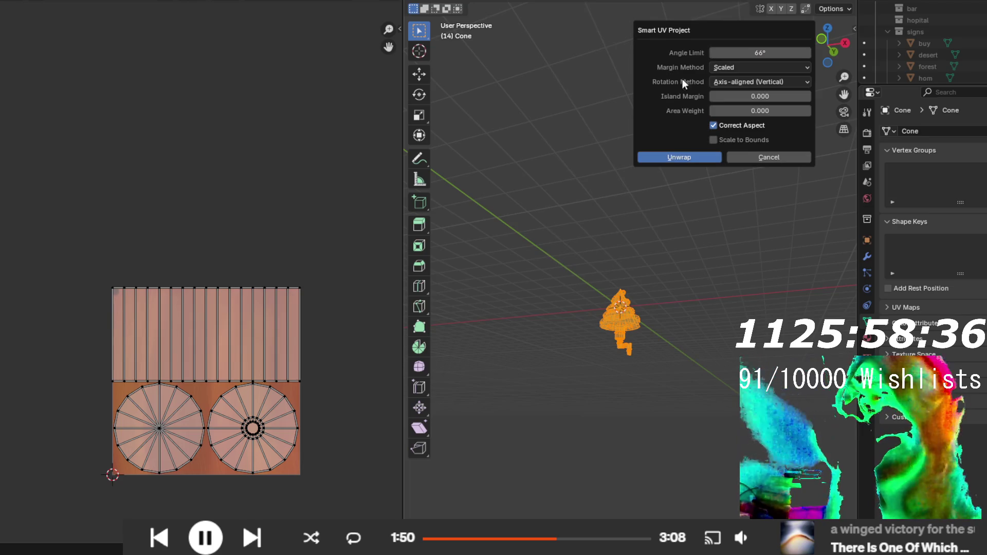
{"action": "left_click", "coordinate": [665, 157]}
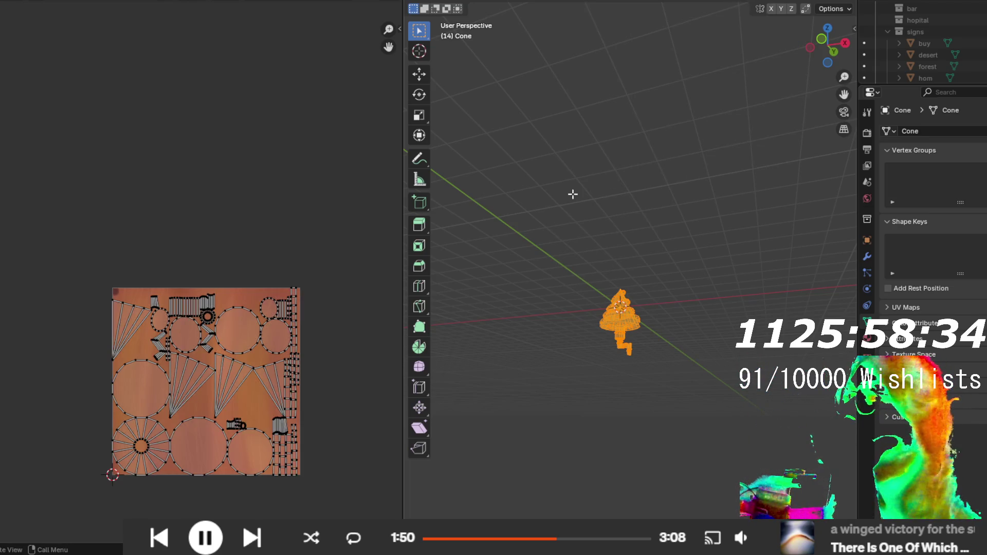
{"action": "left_click_drag", "start_coordinate": [613, 311], "coordinate": [575, 329]}
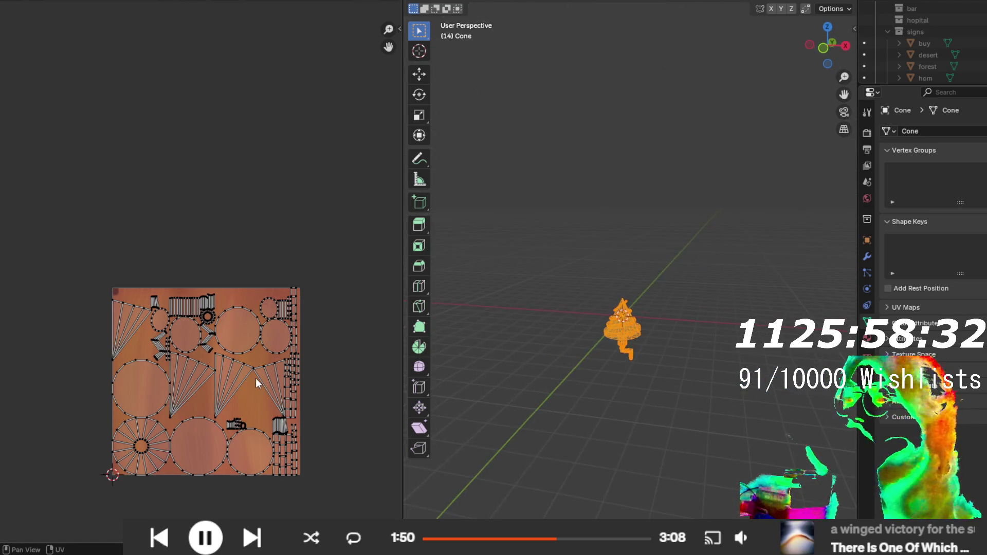
{"action": "scroll", "coordinate": [255, 378], "scroll_direction": "up", "scroll_amount": 2}
{"action": "left_click_drag", "start_coordinate": [257, 380], "coordinate": [217, 267]}
{"action": "scroll", "coordinate": [217, 268], "scroll_direction": "up", "scroll_amount": 1}
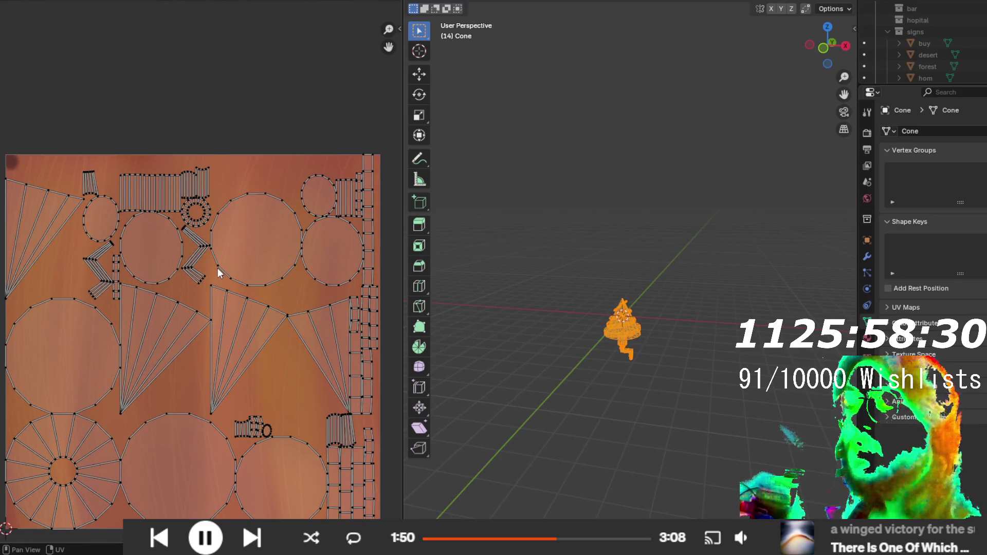
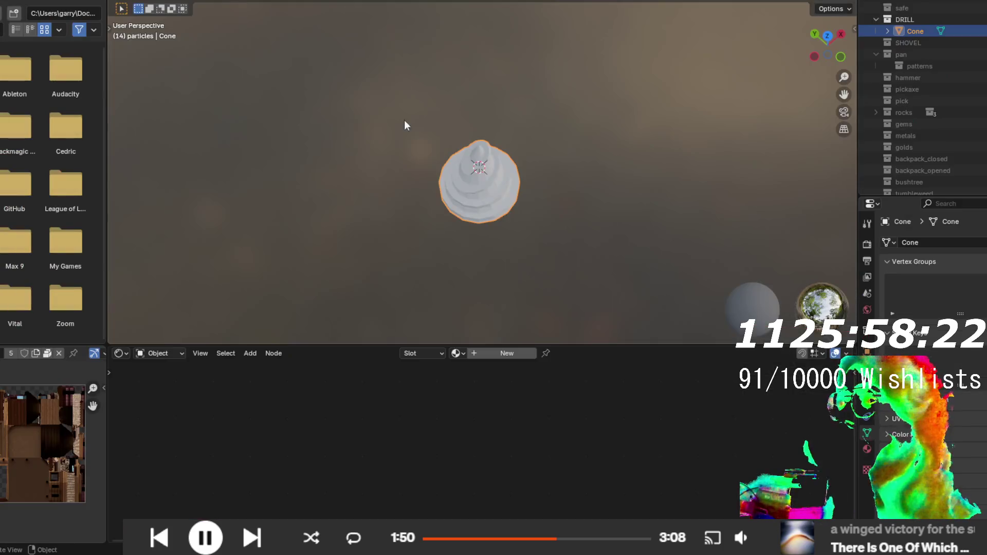
- Give the cone a new material whose Image Texture node feeds the Surface output
{"action": "left_click", "coordinate": [507, 351]}
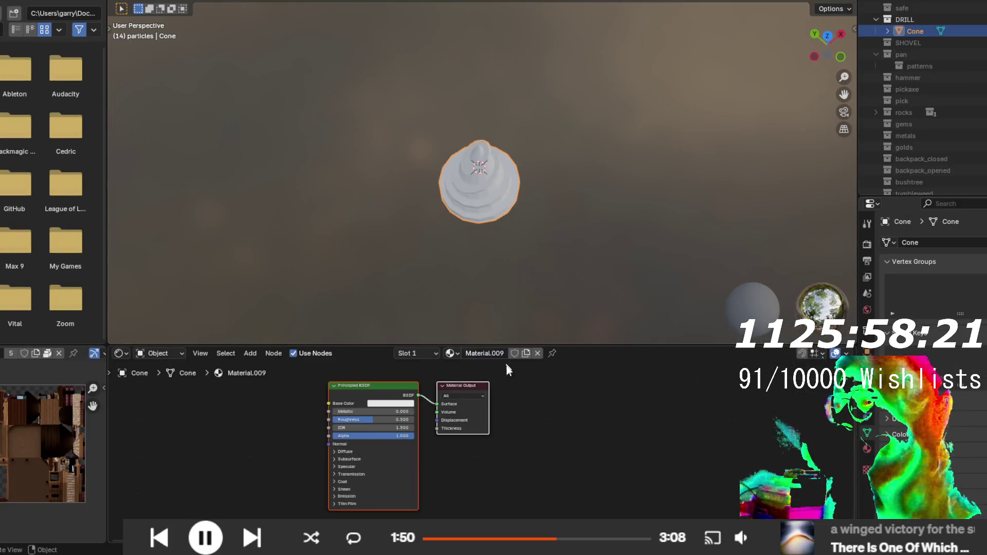
{"action": "left_click", "coordinate": [384, 385]}
{"action": "key", "text": "Delete"}
{"action": "key", "text": "shift+a"}
{"action": "type", "text": "im"}
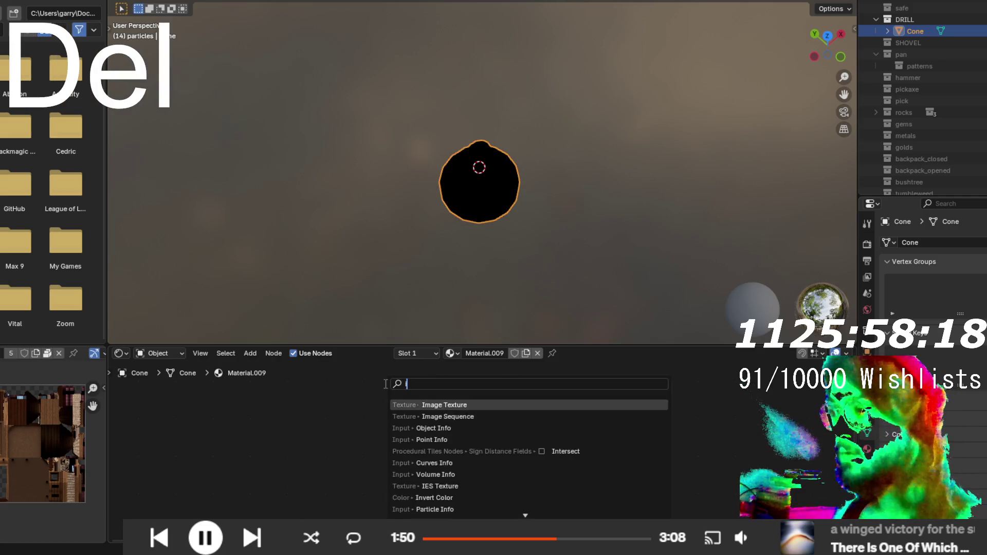
{"action": "key", "text": "Return"}
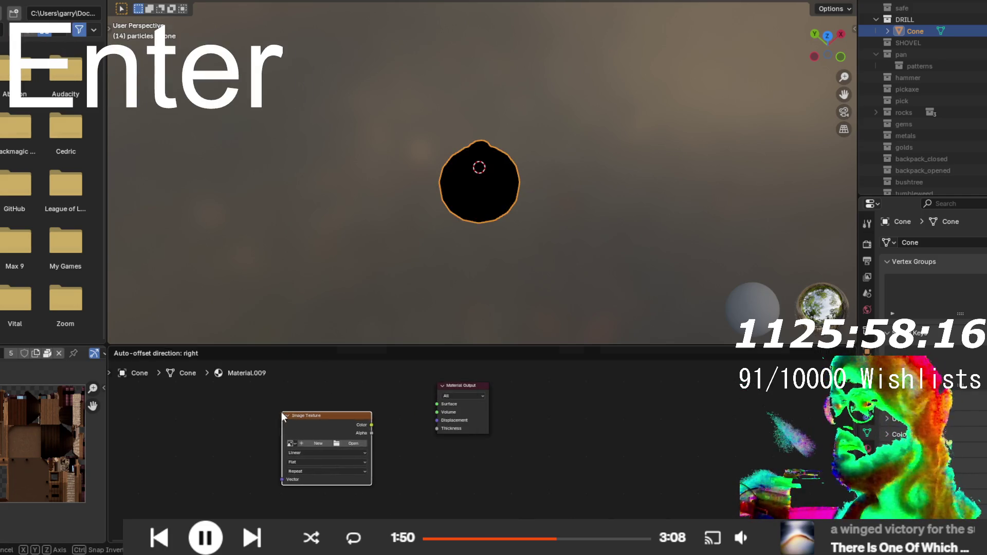
{"action": "left_click", "coordinate": [374, 441]}
{"action": "left_click_drag", "start_coordinate": [378, 425], "coordinate": [452, 400]}
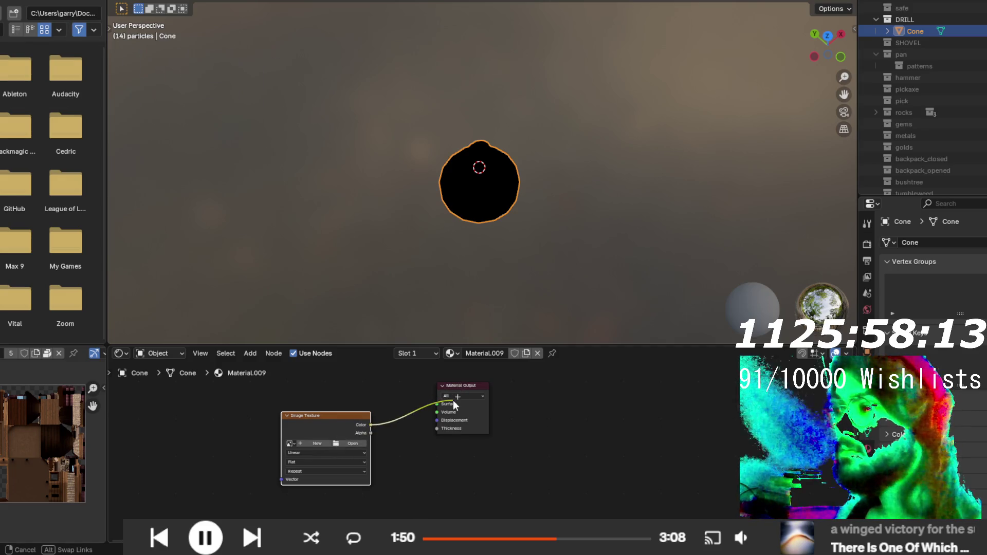
- Create a new 1024 px image named 'drill' and switch to Texture Paint
{"action": "left_click", "coordinate": [316, 443]}
{"action": "type", "text": "c"}
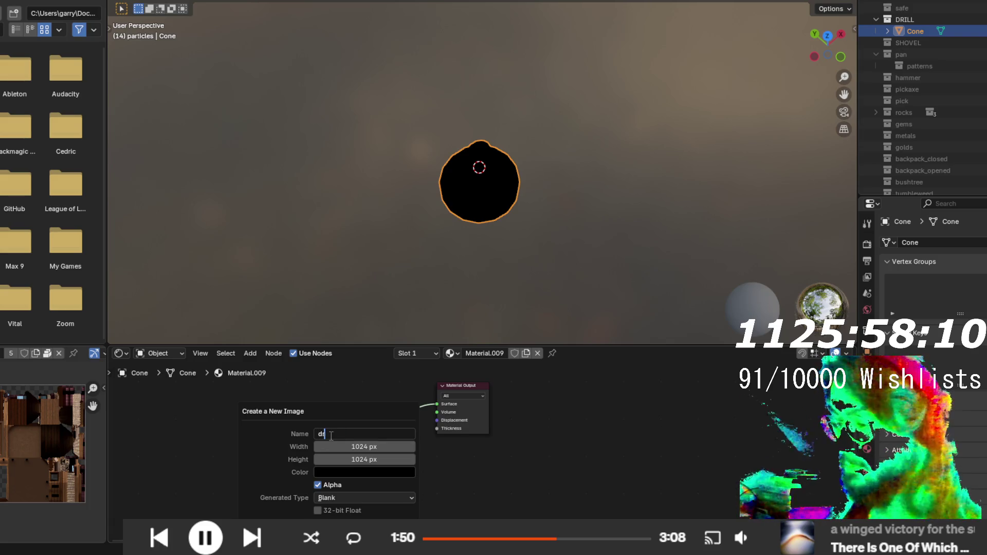
{"action": "key", "text": "Return"}
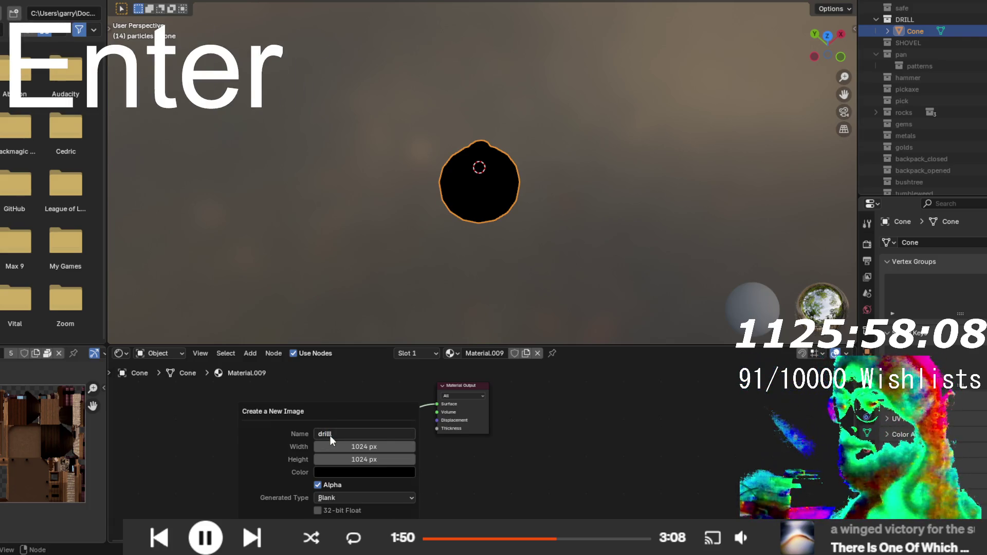
{"action": "key", "text": "Return"}
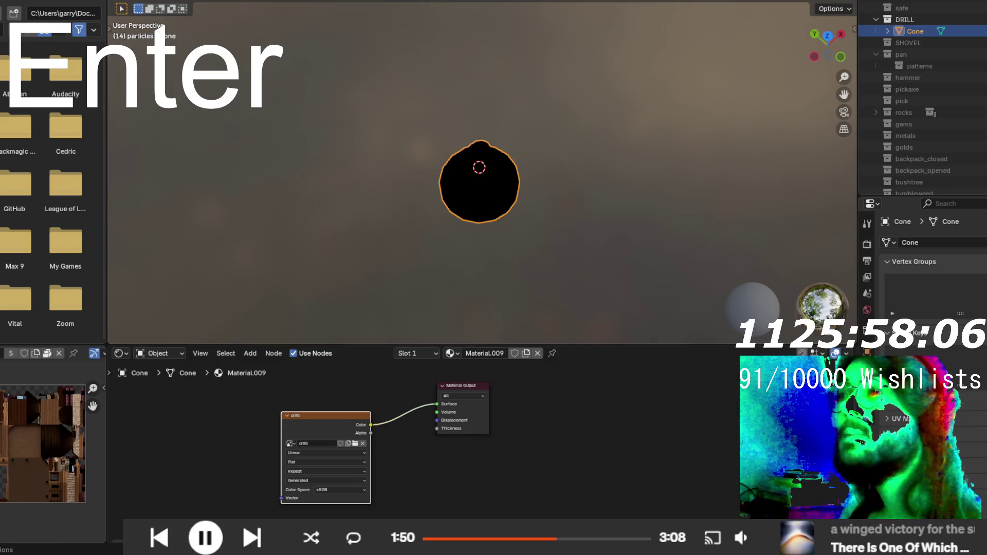
{"action": "key", "text": "ctrl+Page_Up"}
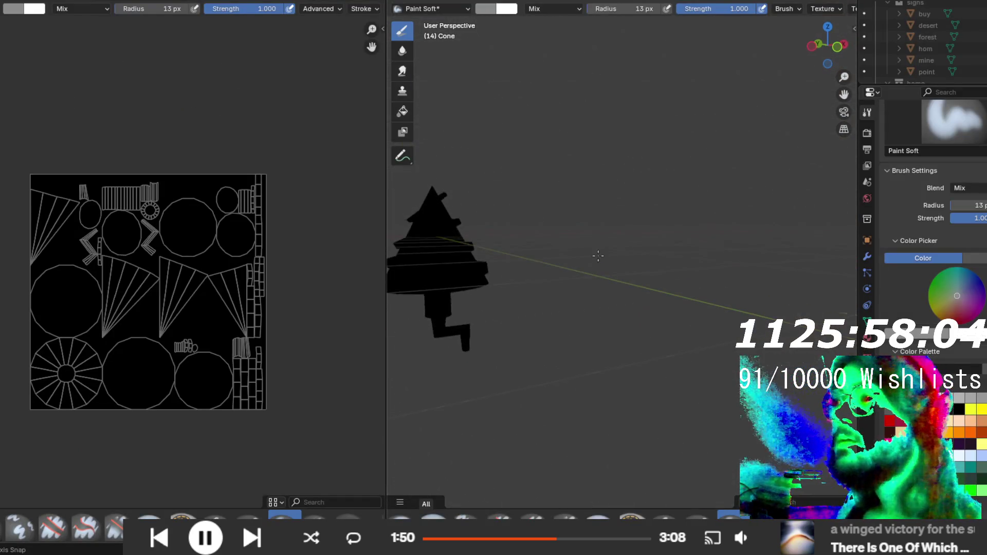
- In UV Editing, select the cone's entire linked mesh with Ctrl+L to show all its UV islands
{"action": "mouse_move", "coordinate": [514, 254]}
{"action": "left_mouse_down"}
{"action": "mouse_move", "coordinate": [638, 256]}
{"action": "mouse_move", "coordinate": [590, 298]}
{"action": "left_mouse_up"}
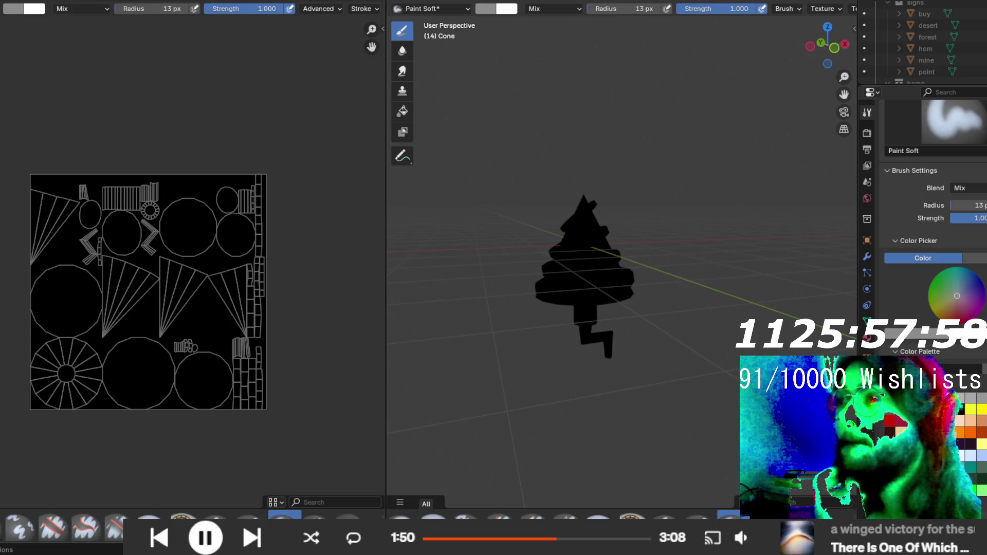
{"action": "left_click", "coordinate": [288, 1]}
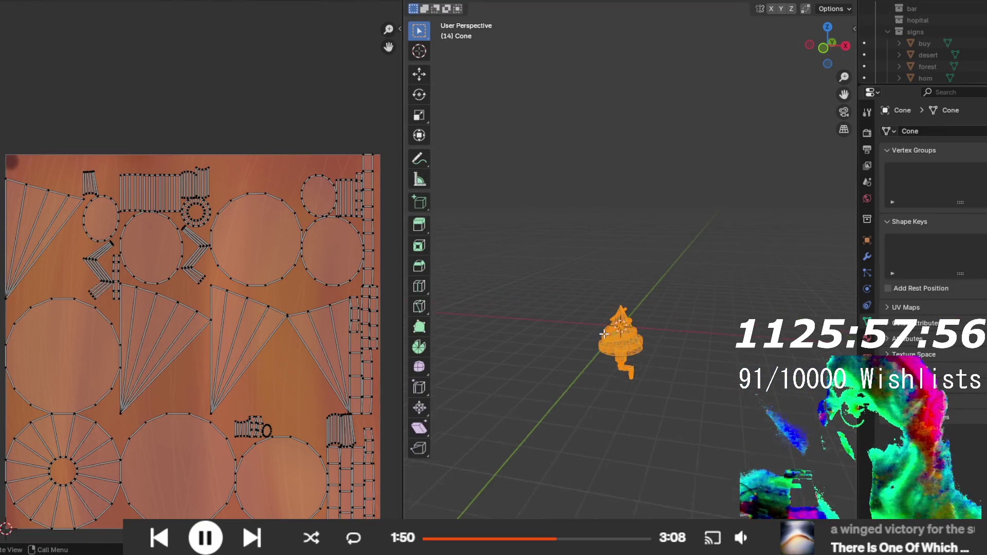
{"action": "left_click", "coordinate": [649, 345]}
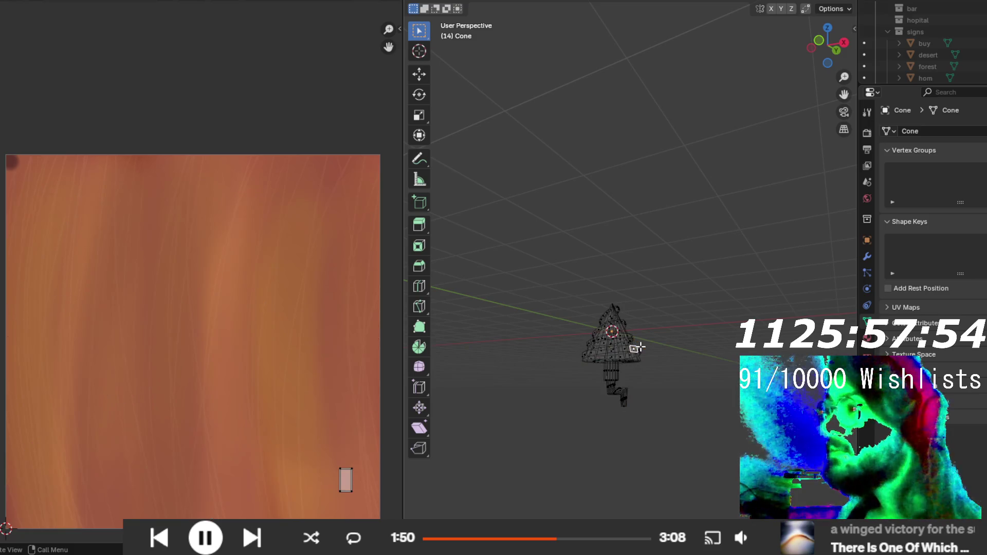
{"action": "left_click_drag", "start_coordinate": [670, 425], "coordinate": [575, 362]}
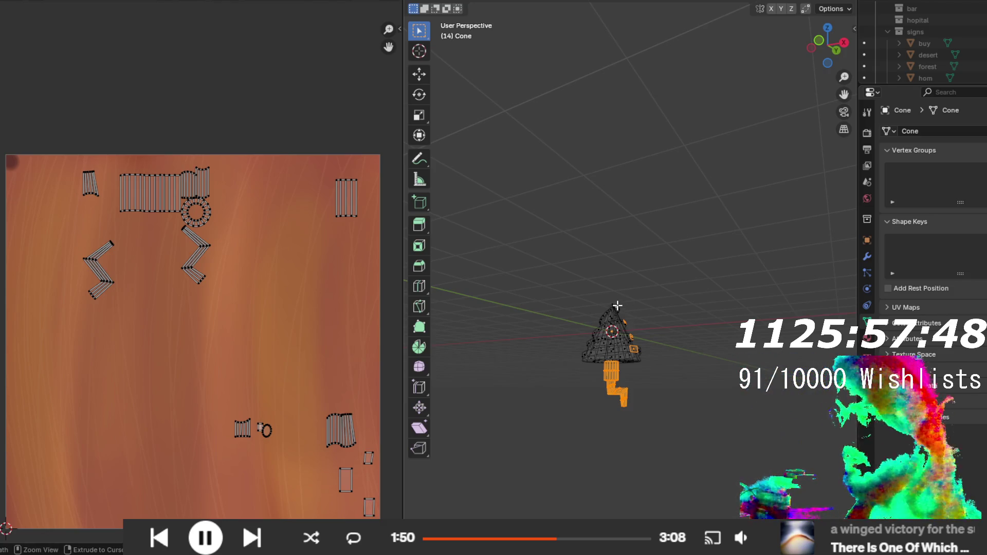
{"action": "key", "text": "ctrl+l"}
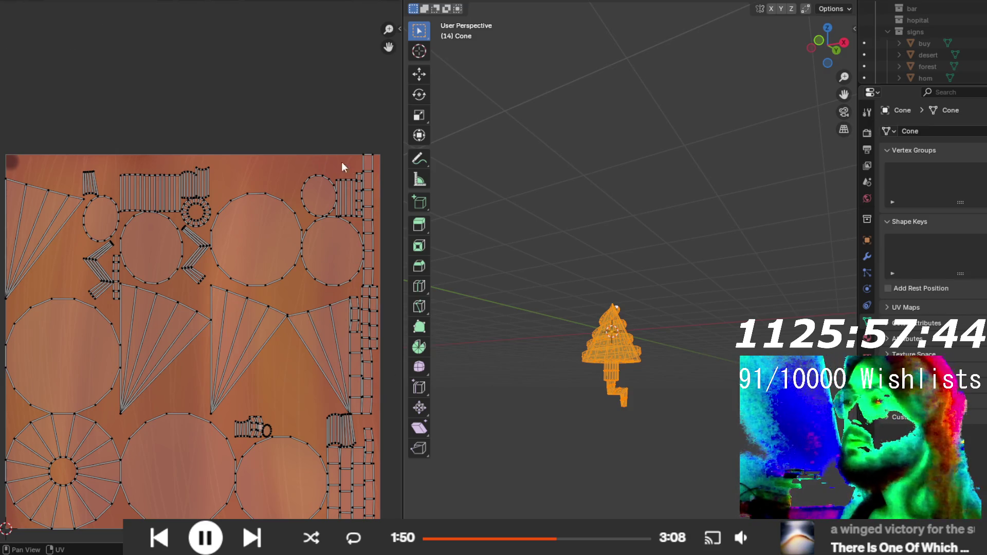
{"action": "scroll", "coordinate": [614, 360], "scroll_direction": "left", "scroll_amount": 10}
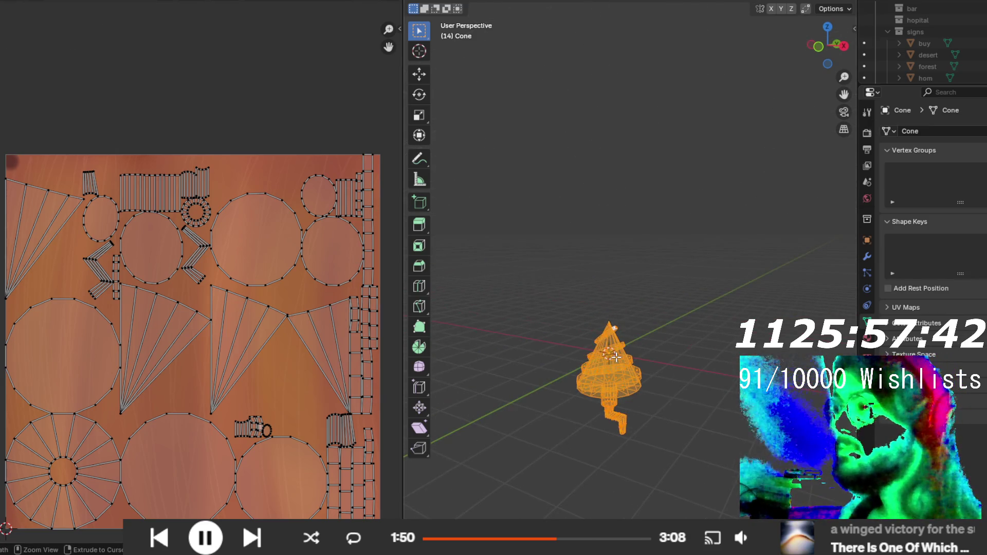
{"action": "key", "text": "ctrl+z"}
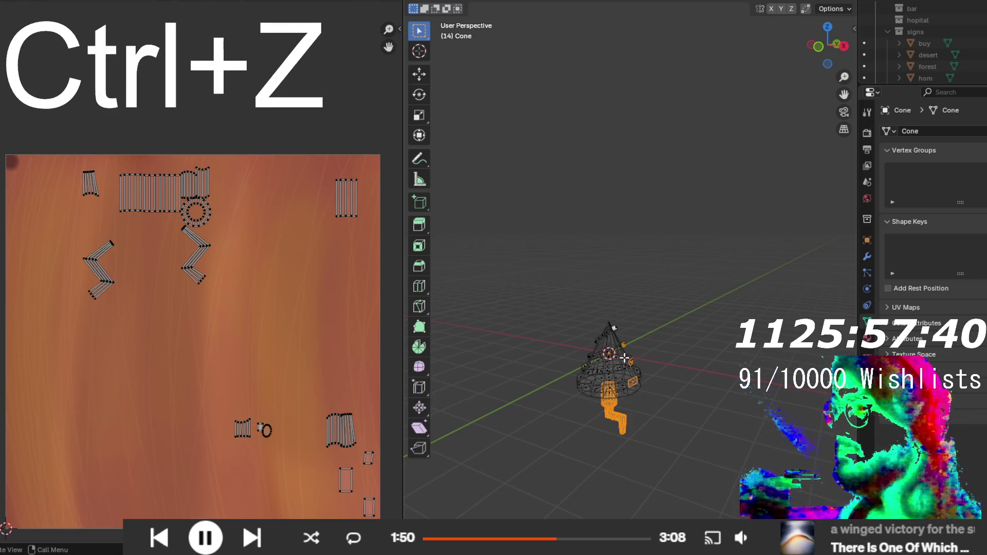
{"action": "key", "text": "ctrl+l"}
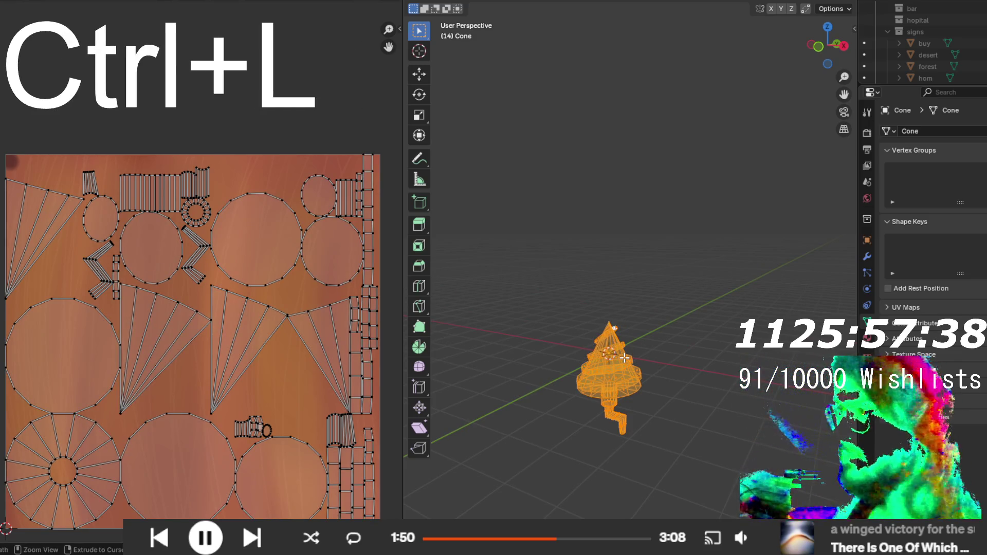
{"action": "key", "text": "ctrl+z"}
{"action": "scroll", "coordinate": [627, 463], "scroll_direction": "up", "scroll_amount": 5}
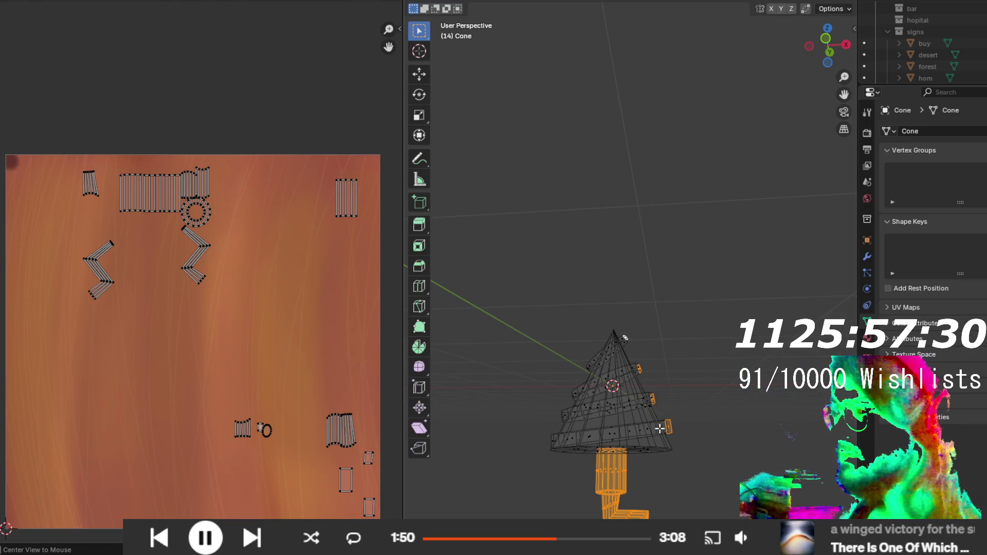
- Select the cone's bottom, middle and top diagonal face loops to compare their UV islands
{"action": "left_click", "coordinate": [651, 426], "text": "alt+shift"}
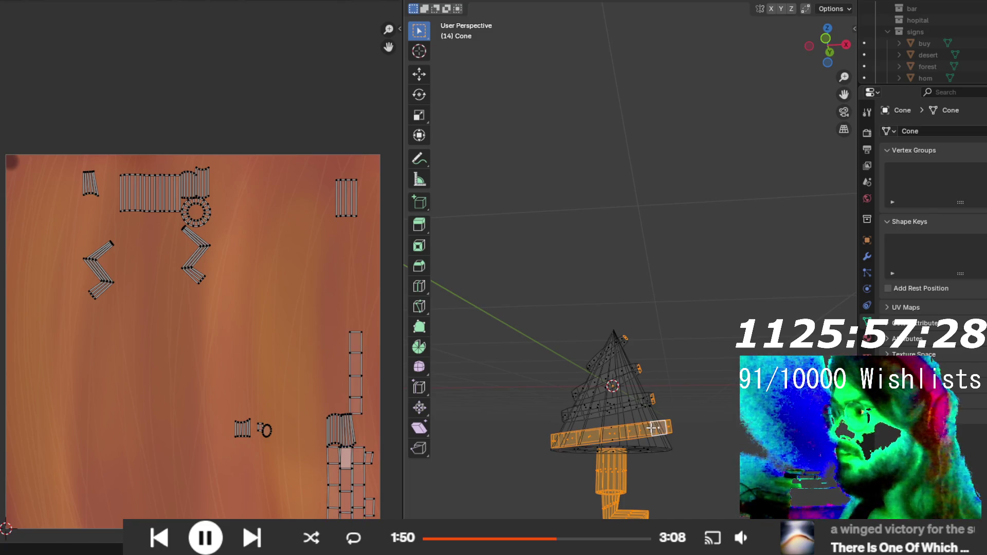
{"action": "left_click", "coordinate": [638, 398], "text": "alt+shift"}
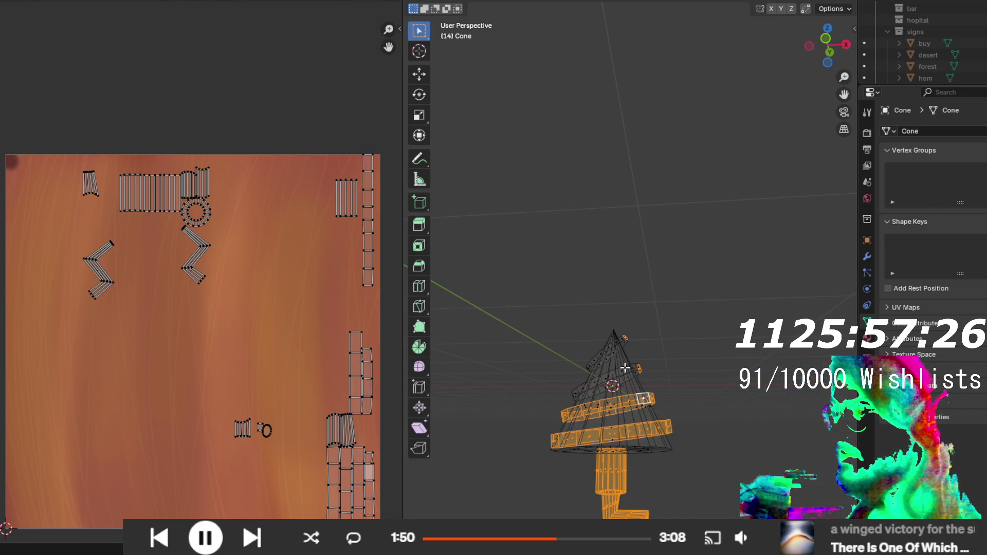
{"action": "key", "text": "ctrl+z"}
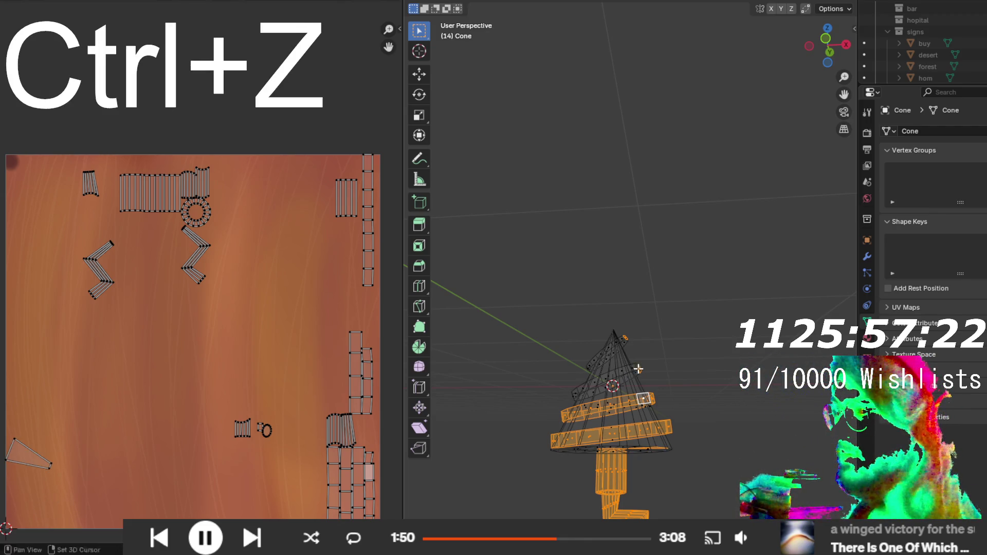
{"action": "key", "text": "ctrl+z"}
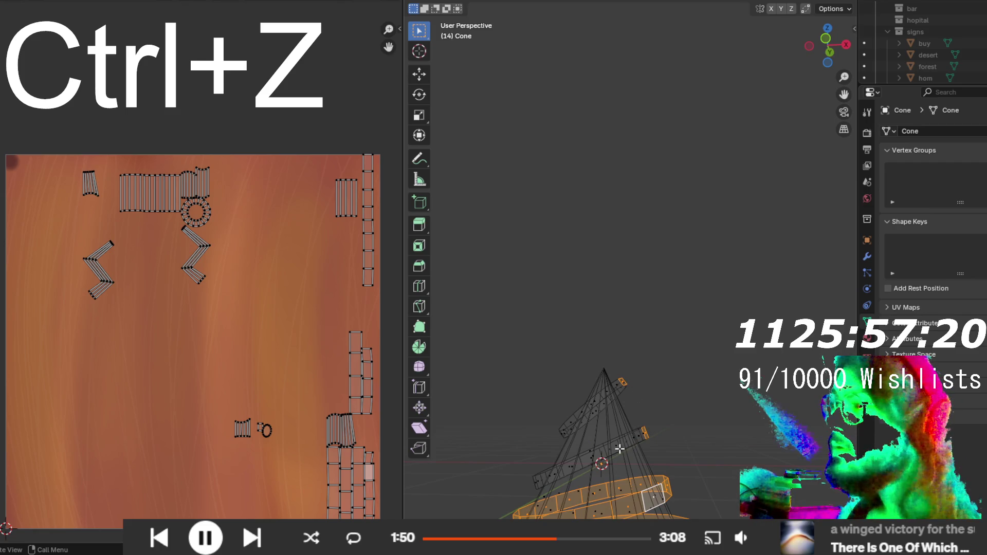
{"action": "left_click", "coordinate": [605, 448], "text": "alt+shift"}
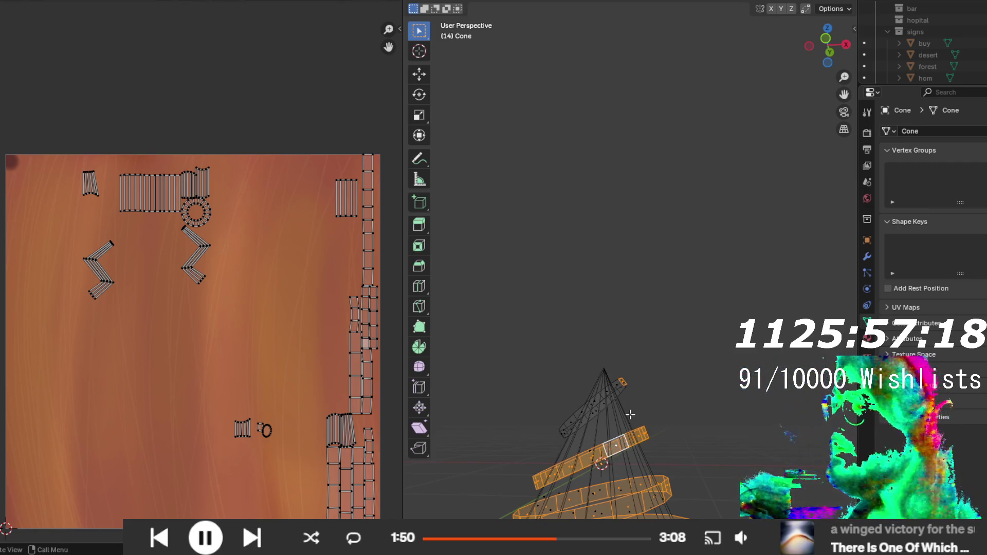
{"action": "key", "text": "ctrl+z"}
{"action": "left_click", "coordinate": [604, 395], "text": "alt+shift"}
{"action": "mouse_move", "coordinate": [604, 395]}
{"action": "left_mouse_down"}
{"action": "mouse_move", "coordinate": [571, 410]}
{"action": "mouse_move", "coordinate": [549, 383]}
{"action": "mouse_move", "coordinate": [539, 426]}
{"action": "mouse_move", "coordinate": [555, 447]}
{"action": "mouse_move", "coordinate": [558, 440]}
{"action": "mouse_move", "coordinate": [584, 470]}
{"action": "mouse_move", "coordinate": [651, 435]}
{"action": "mouse_move", "coordinate": [678, 447]}
{"action": "mouse_move", "coordinate": [683, 467]}
{"action": "left_mouse_up"}
- Check more face loops, from the brim to the top, against their UV islands, returning to Texture Paint
{"action": "left_click", "coordinate": [533, 417], "text": "alt+shift"}
{"action": "left_click", "coordinate": [536, 428], "text": "alt+shift"}
{"action": "left_click", "coordinate": [664, 403], "text": "alt+shift"}
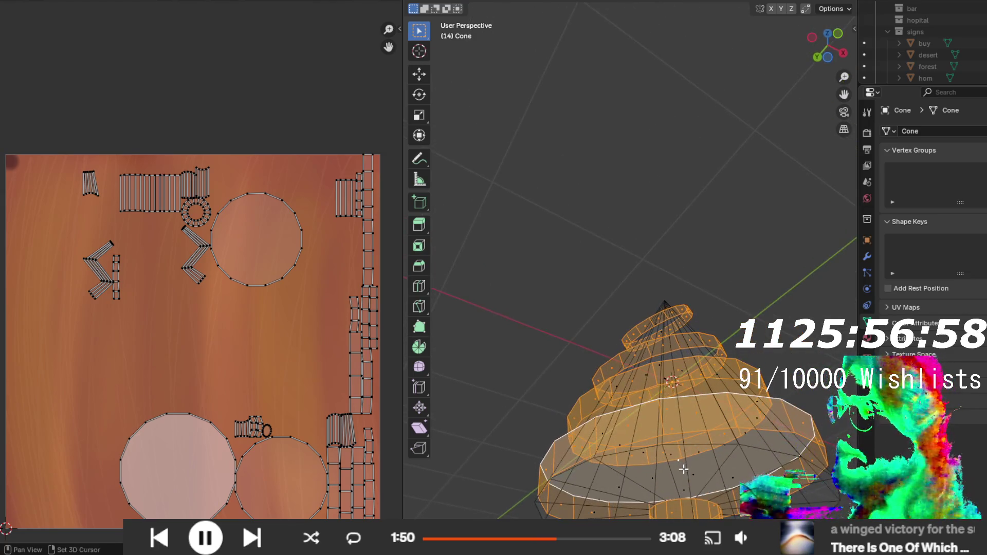
{"action": "left_click", "coordinate": [687, 483], "text": "alt"}
{"action": "left_click_drag", "start_coordinate": [675, 362], "coordinate": [556, 292]}
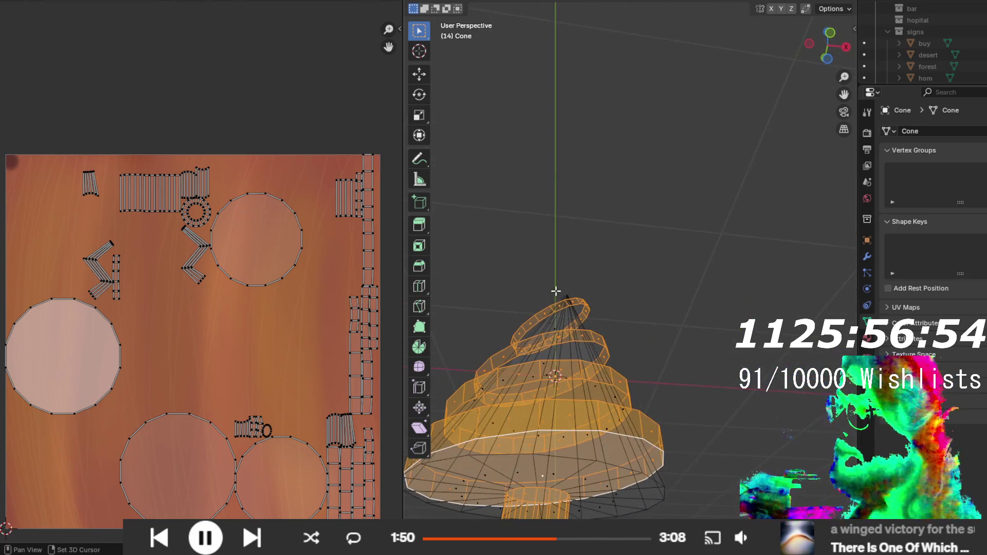
{"action": "left_click", "coordinate": [552, 321], "text": "alt"}
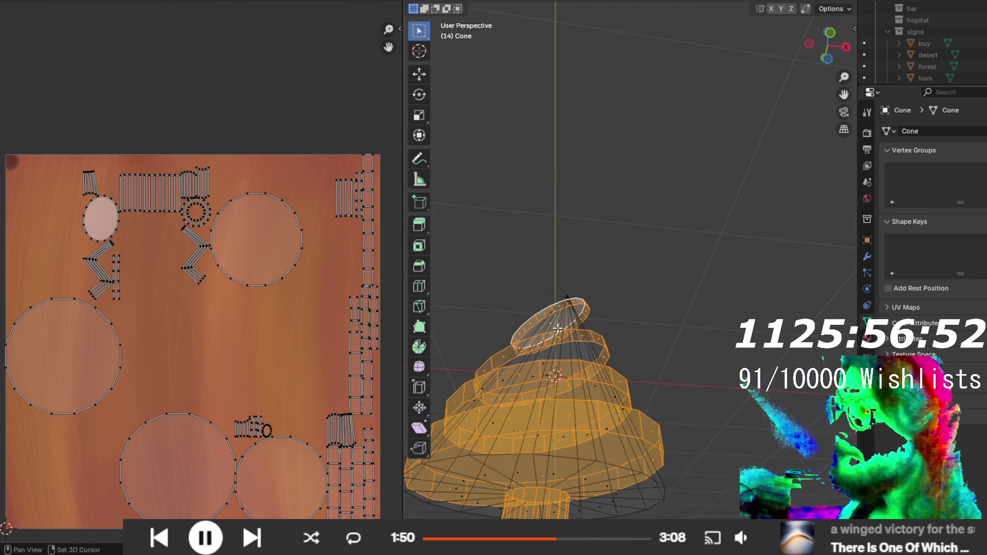
{"action": "left_click", "coordinate": [567, 330], "text": "alt"}
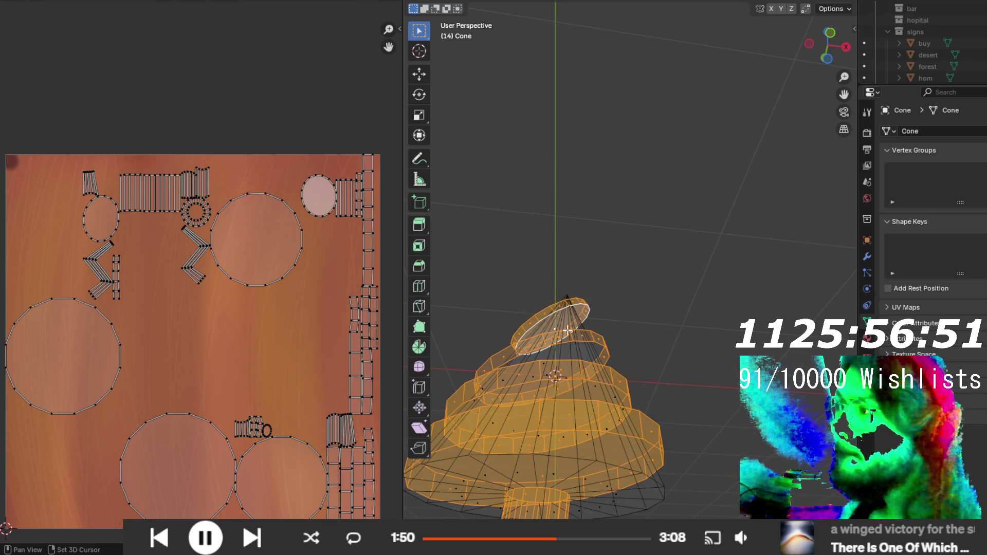
{"action": "left_click", "coordinate": [547, 366], "text": "alt"}
{"action": "left_click", "coordinate": [548, 375], "text": "alt"}
{"action": "left_click_drag", "start_coordinate": [548, 376], "coordinate": [594, 421]}
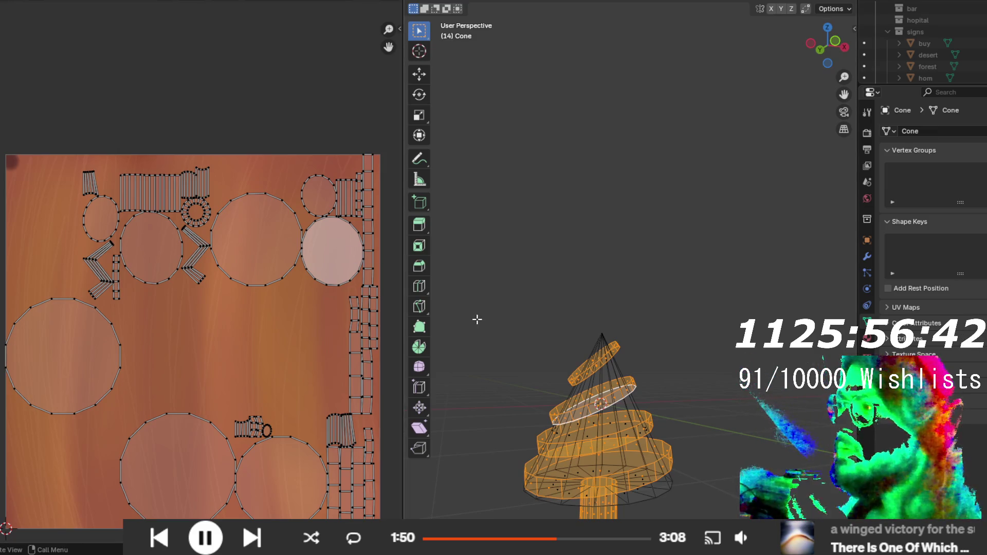
{"action": "key", "text": "ctrl+Page_Down"}
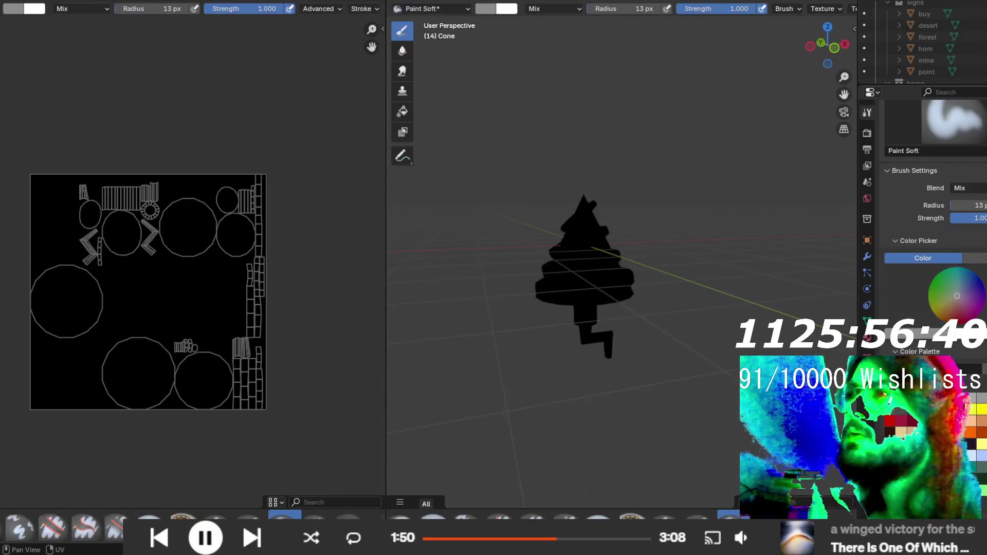
{"action": "key", "text": "ctrl+Page_Up"}
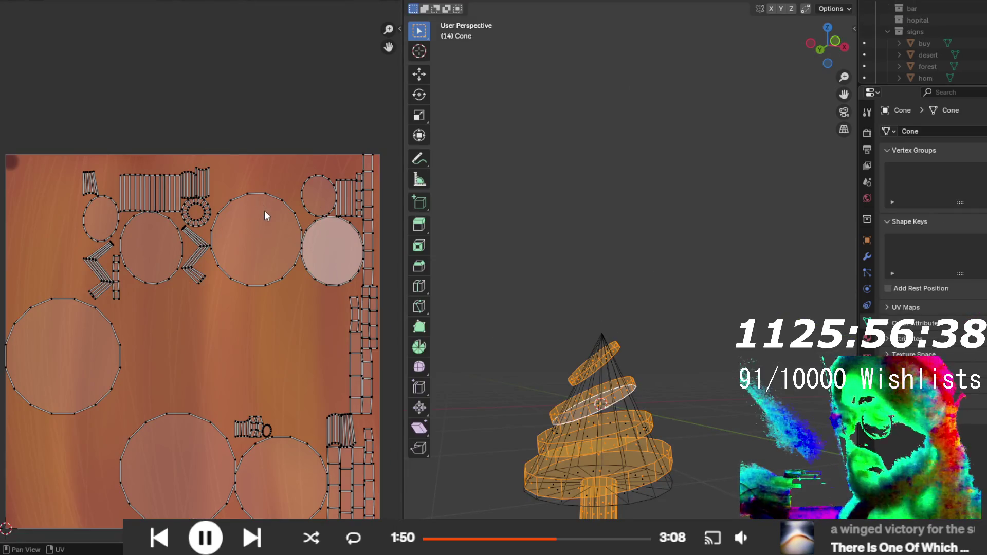
{"action": "key", "text": "a"}
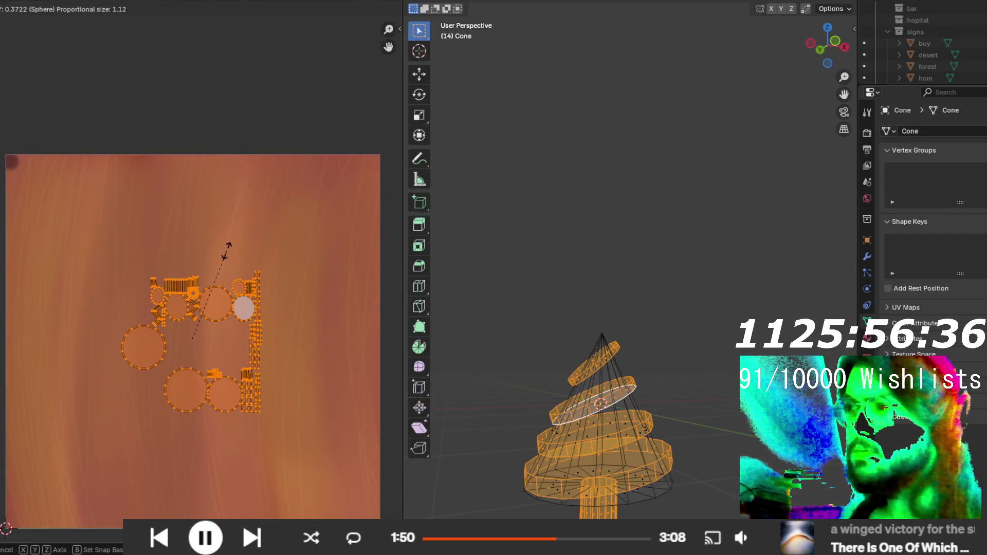
{"action": "key", "text": "g"}
{"action": "left_click", "coordinate": [364, 388]}
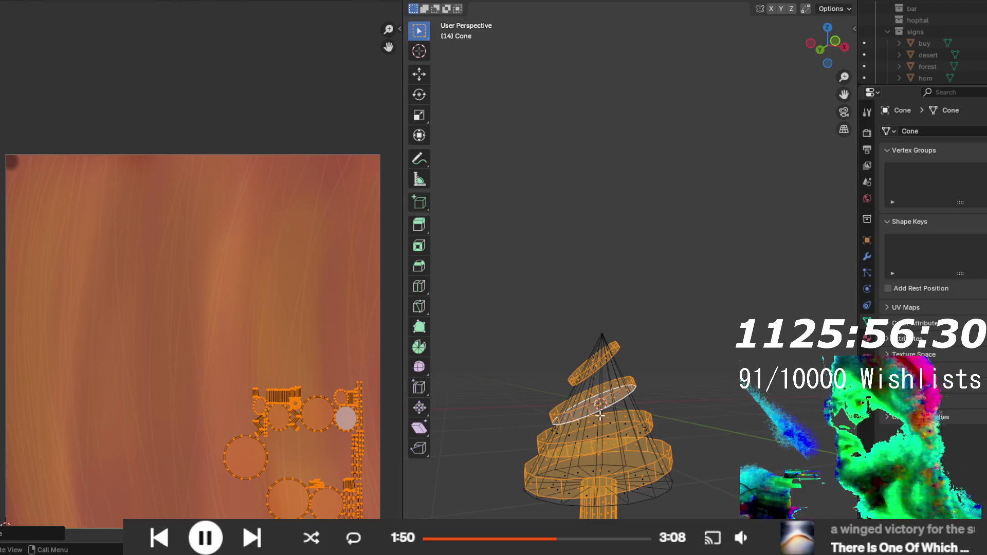
{"action": "key", "text": "alt+a"}
{"action": "left_click", "coordinate": [588, 440]}
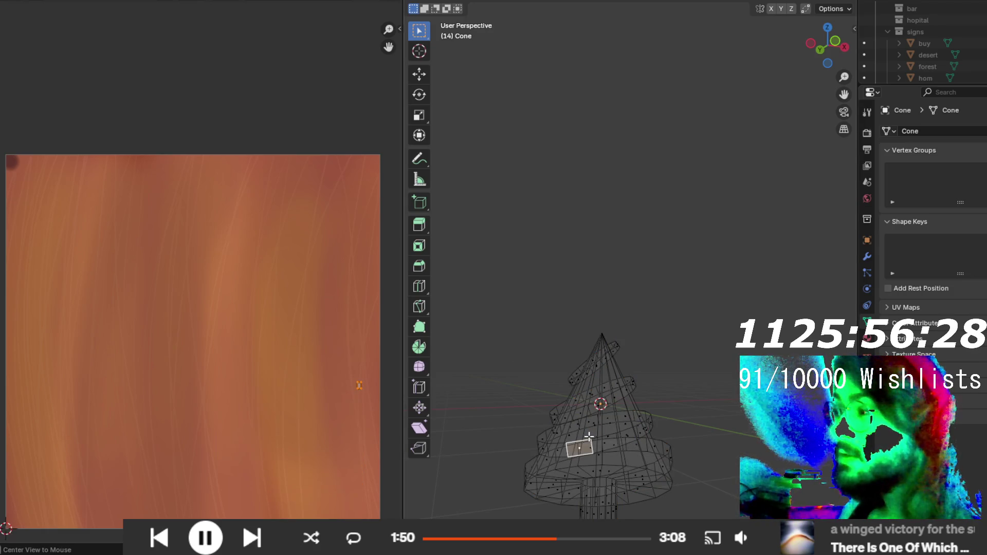
{"action": "left_click", "coordinate": [590, 434]}
{"action": "left_click", "coordinate": [590, 436], "text": "alt"}
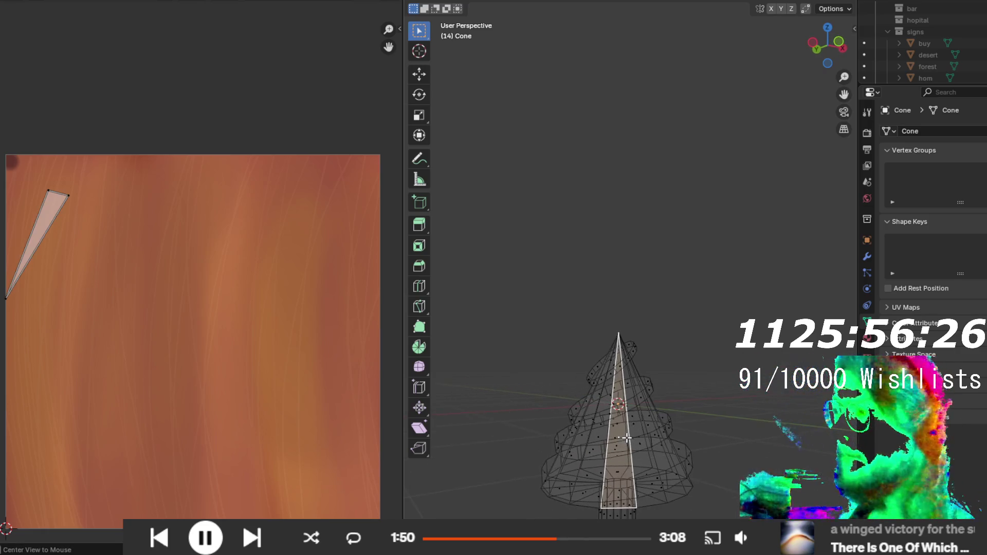
{"action": "key", "text": "ctrl+z"}
{"action": "key", "text": "ctrl+z"}
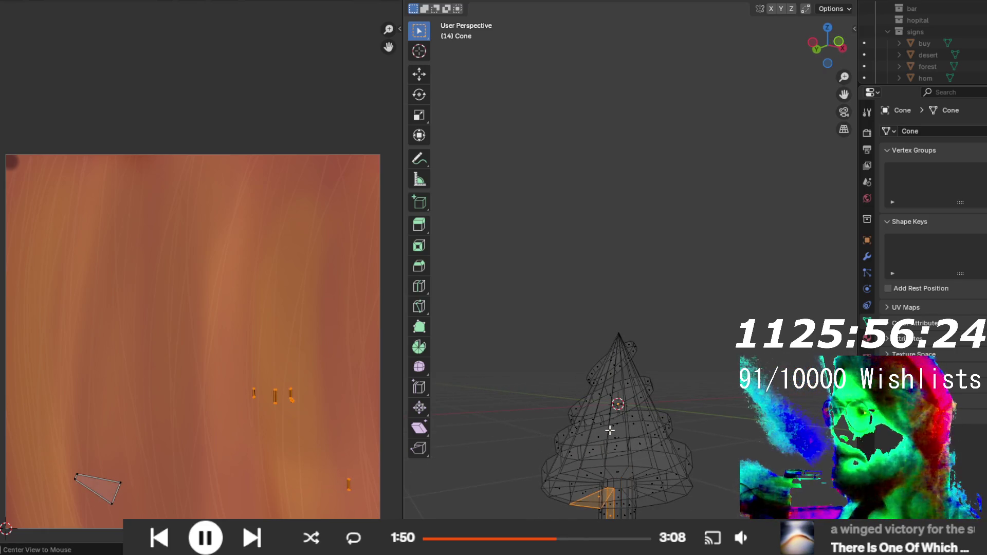
{"action": "left_click_drag", "start_coordinate": [610, 430], "coordinate": [623, 393]}
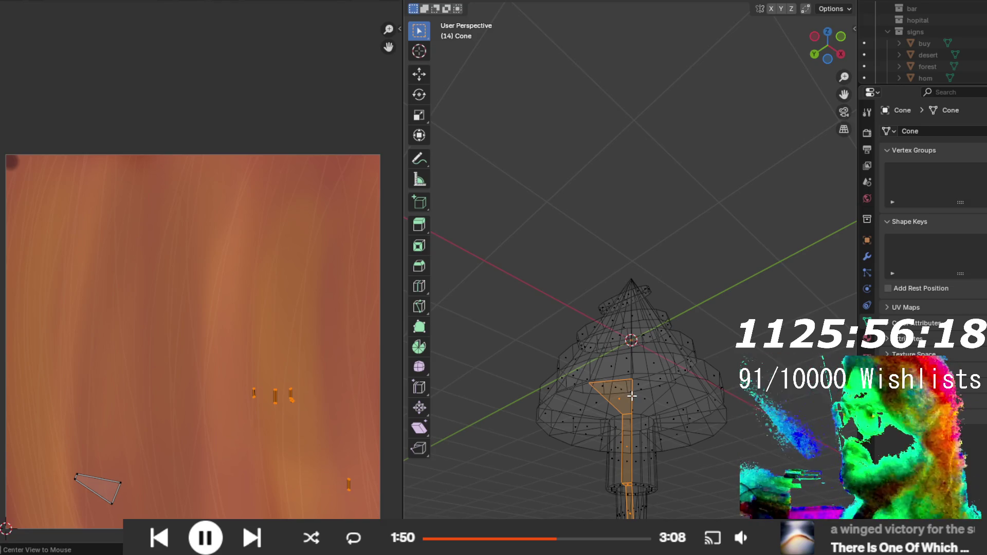
{"action": "left_click", "coordinate": [632, 387], "text": "alt"}
{"action": "left_click", "coordinate": [633, 388], "text": "alt"}
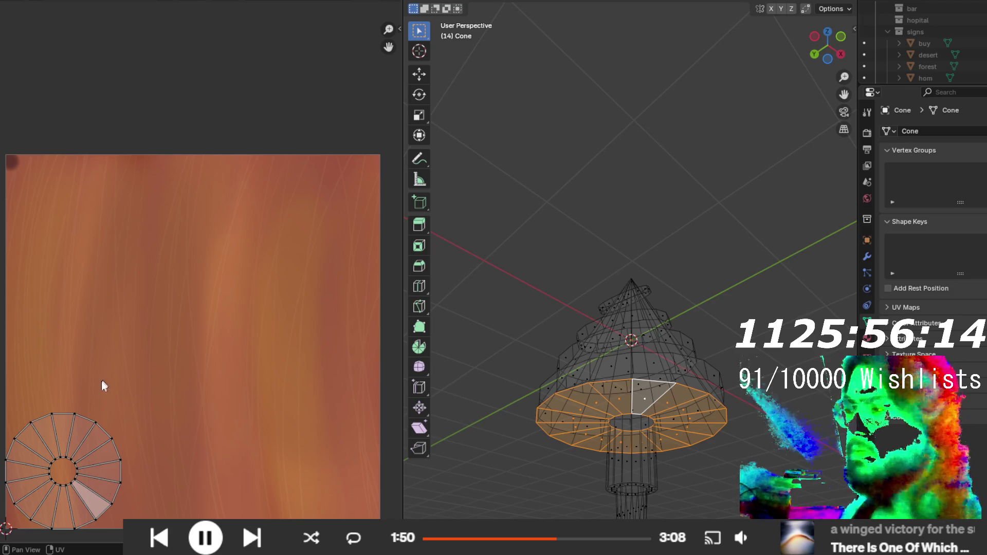
{"action": "left_click_drag", "start_coordinate": [535, 390], "coordinate": [591, 396]}
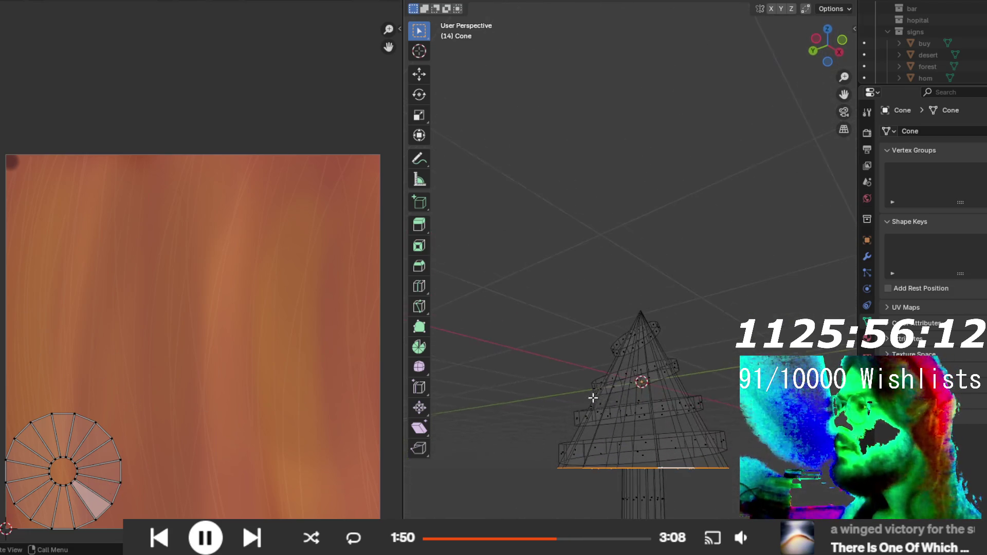
{"action": "left_click", "coordinate": [638, 399]}
{"action": "key", "text": "a"}
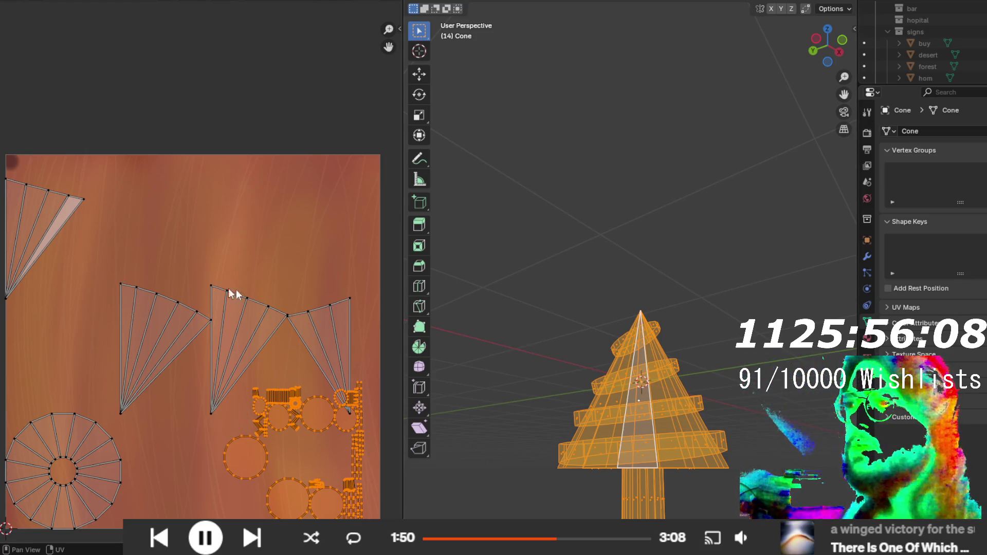
- Try selecting and moving the right fan's top UV vertices, undoing the trial move
{"action": "left_click", "coordinate": [348, 416]}
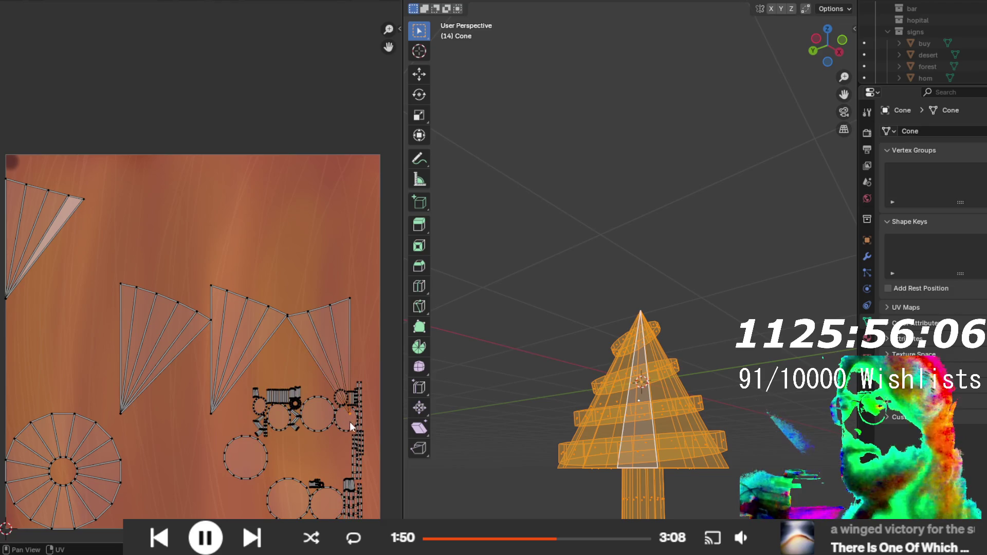
{"action": "key", "text": "ctrl+z"}
{"action": "key", "text": "ctrl+z"}
{"action": "key", "text": "ctrl+z"}
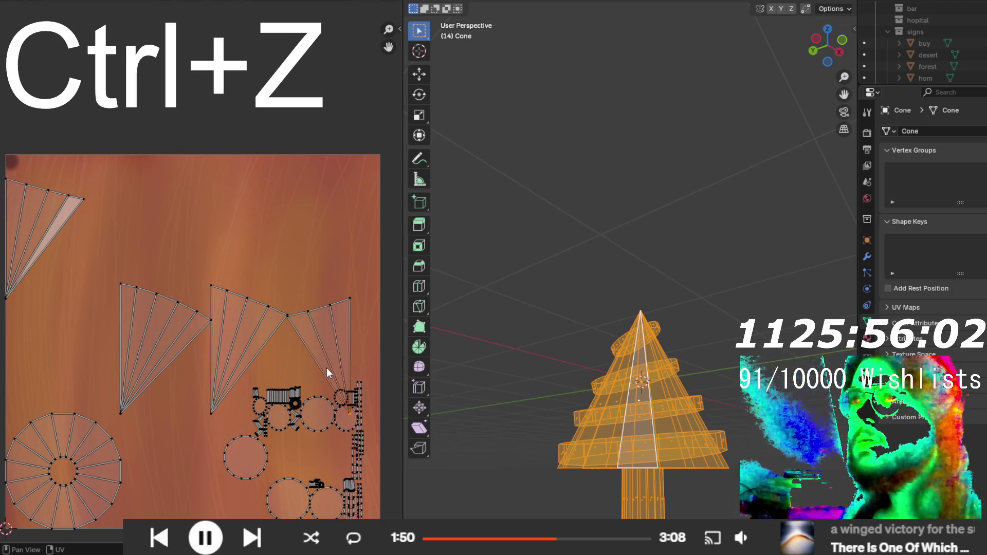
{"action": "left_click_drag", "start_coordinate": [242, 254], "coordinate": [362, 341]}
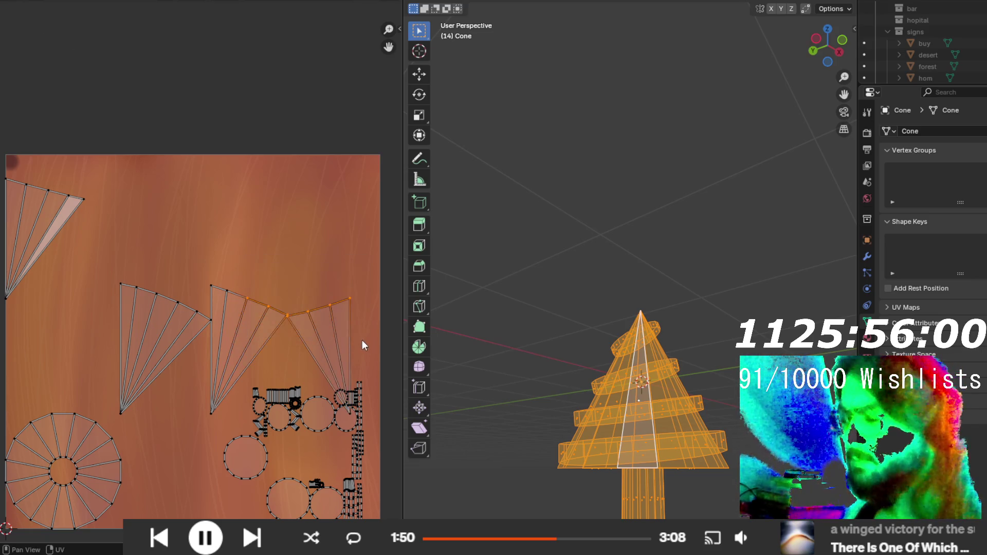
{"action": "key", "text": "g"}
{"action": "left_click", "coordinate": [344, 320]}
{"action": "key", "text": "ctrl+z"}
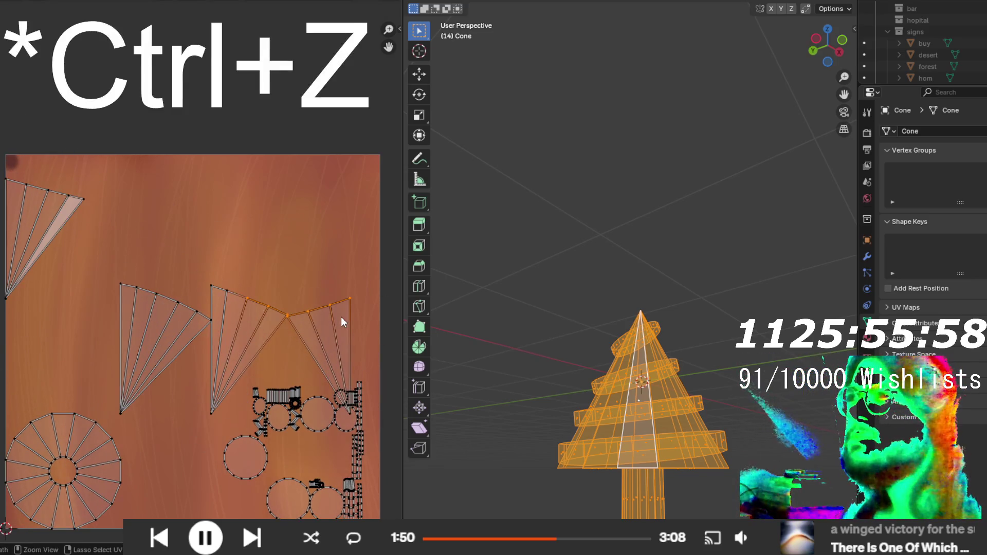
- Select the right, middle and top-left fan islands and move them to the lower left
{"action": "left_click", "coordinate": [344, 410], "text": "shift"}
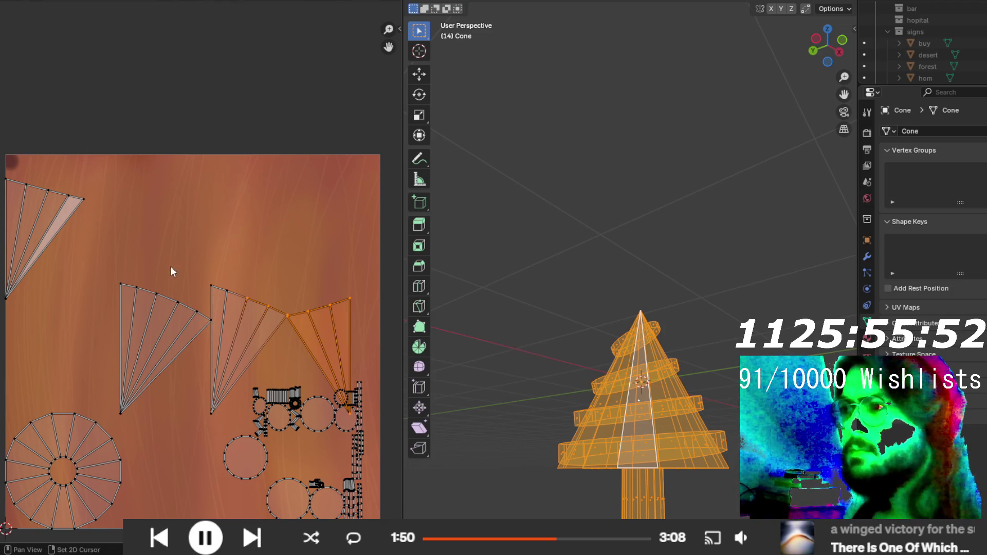
{"action": "left_click_drag", "start_coordinate": [172, 348], "coordinate": [223, 430]}
{"action": "mouse_move", "coordinate": [97, 266]}
{"action": "left_mouse_down"}
{"action": "mouse_move", "coordinate": [172, 312]}
{"action": "mouse_move", "coordinate": [203, 318]}
{"action": "left_mouse_up"}
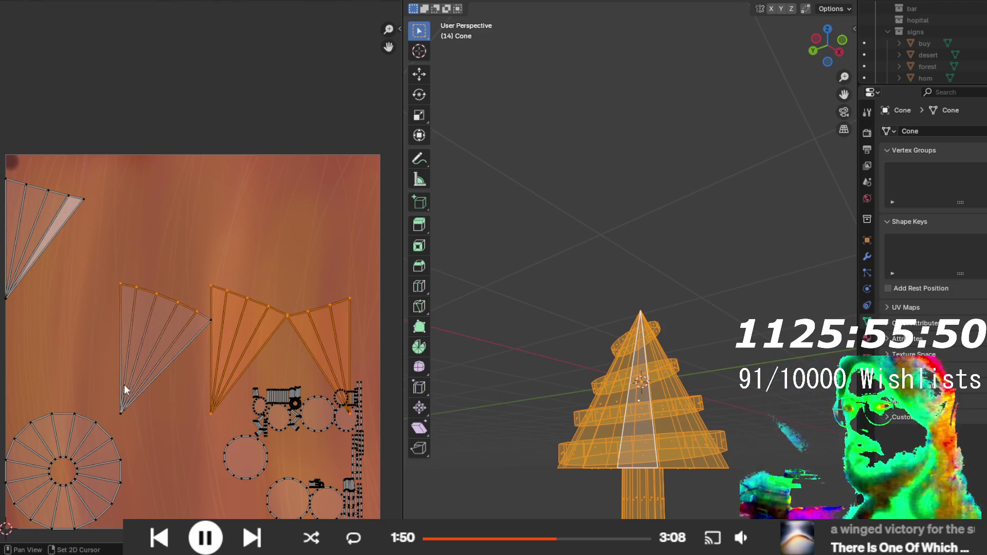
{"action": "left_click", "coordinate": [128, 384], "text": "shift"}
{"action": "left_click_drag", "start_coordinate": [88, 170], "coordinate": [3, 325]}
{"action": "key", "text": "g"}
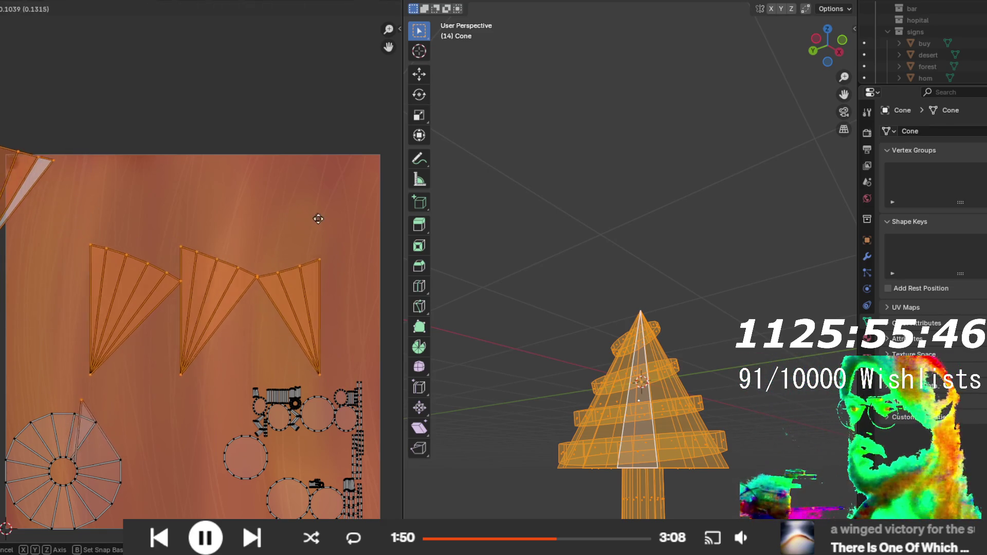
{"action": "left_click", "coordinate": [326, 232]}
{"action": "key", "text": "ctrl+z"}
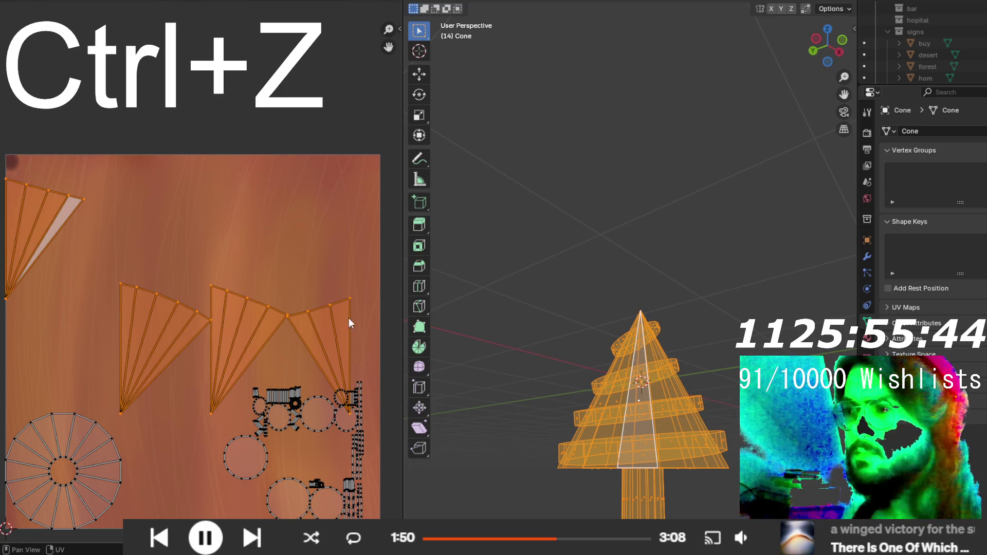
{"action": "key", "text": "g"}
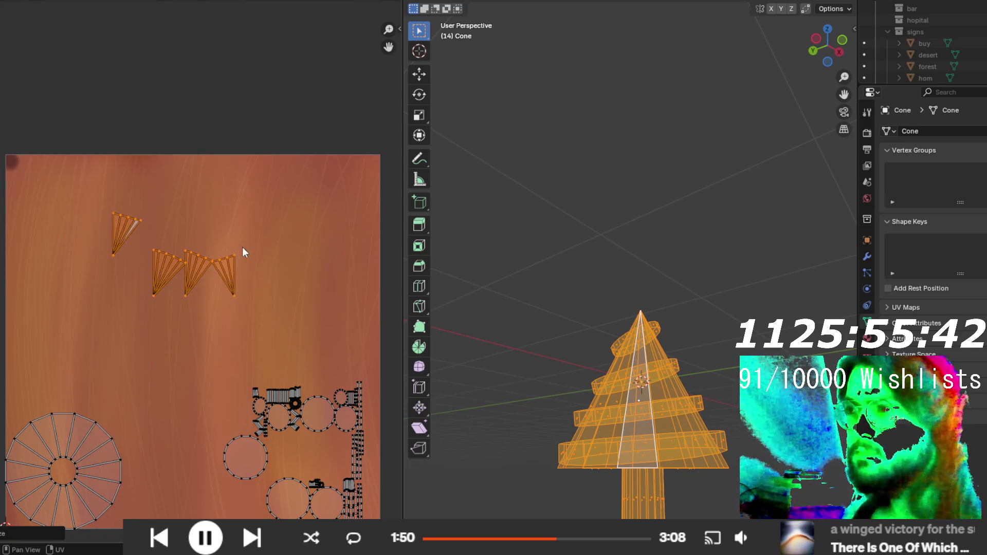
{"action": "left_click", "coordinate": [160, 348]}
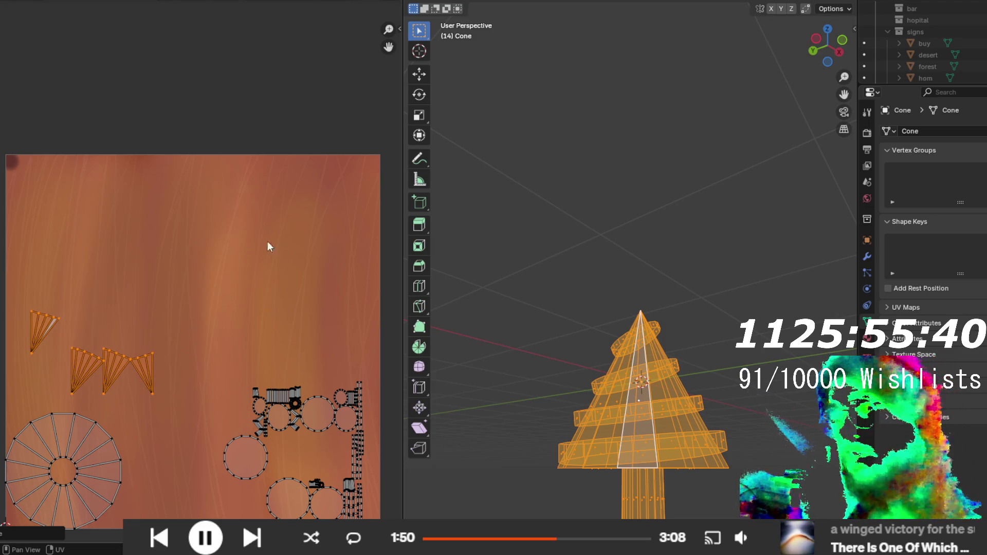
{"action": "key", "text": "ctrl+Page_Down"}
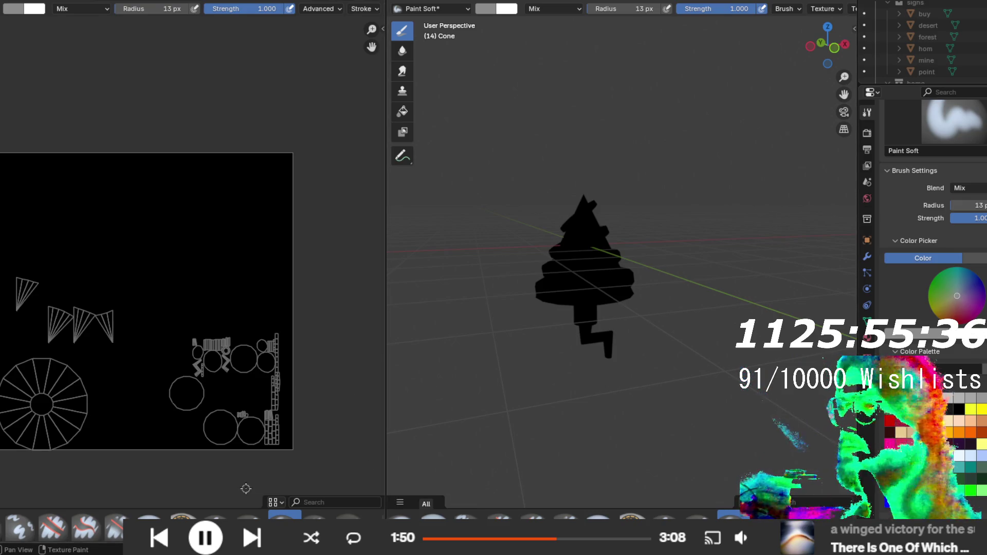
- Paint a dark green stroke around the right-hand islands, undoing a trial grey fill
{"action": "left_click", "coordinate": [959, 479]}
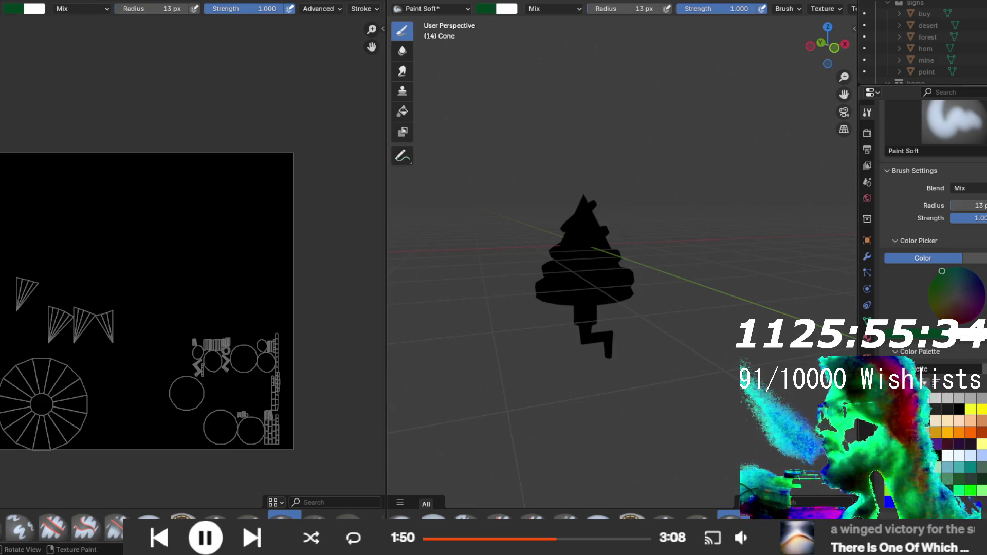
{"action": "mouse_move", "coordinate": [163, 455]}
{"action": "left_mouse_down"}
{"action": "mouse_move", "coordinate": [286, 289]}
{"action": "mouse_move", "coordinate": [350, 317]}
{"action": "left_mouse_up"}
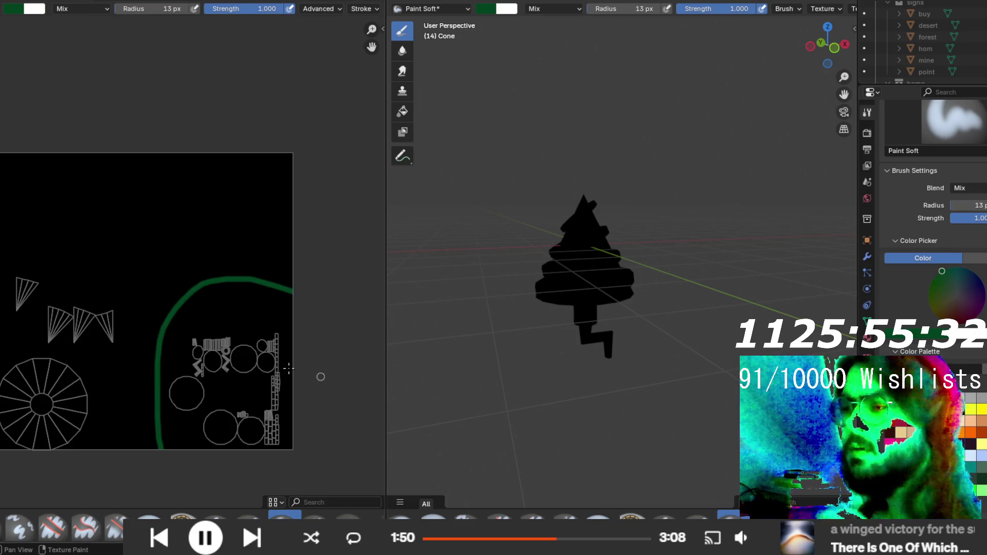
{"action": "left_click", "coordinate": [149, 523]}
{"action": "left_click", "coordinate": [207, 323]}
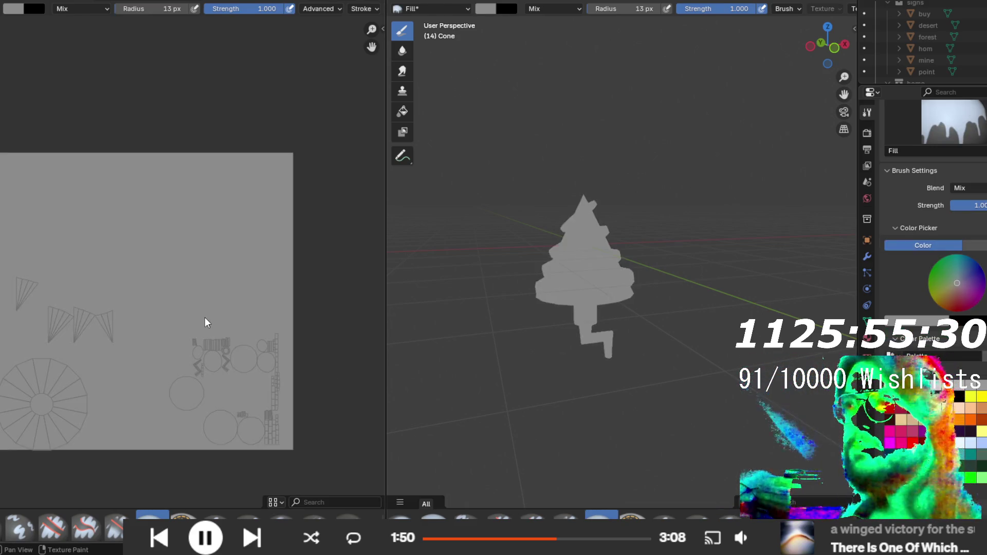
{"action": "key", "text": "ctrl+z"}
{"action": "key", "text": "ctrl+z"}
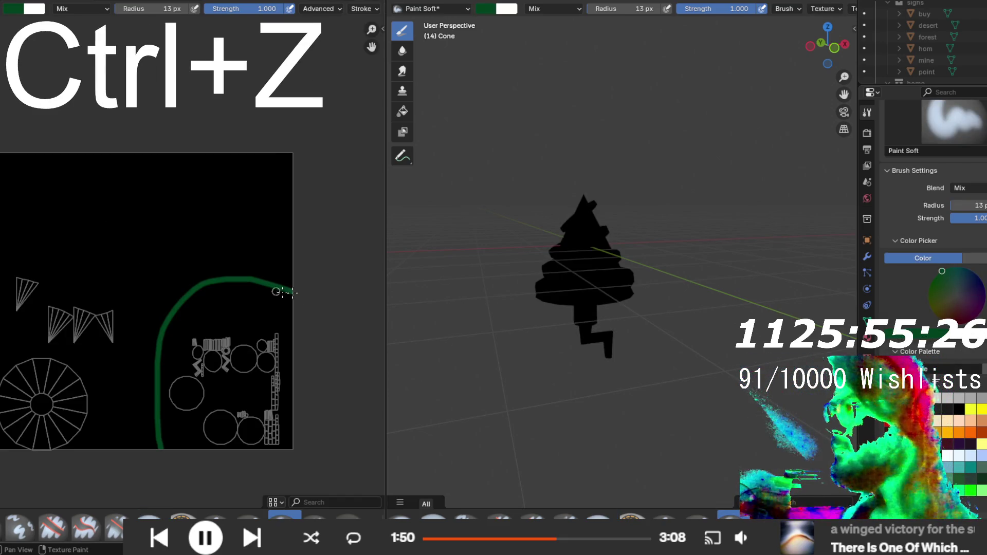
- Try a dark green fill over the texture with the Fill brush and undo it
{"action": "left_click", "coordinate": [149, 523]}
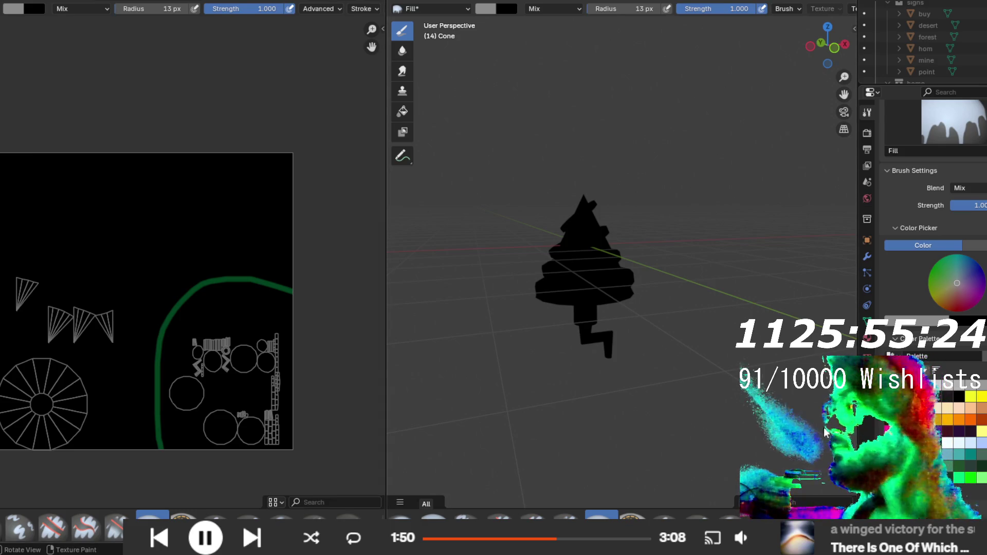
{"action": "left_click", "coordinate": [959, 465]}
{"action": "left_click", "coordinate": [238, 310]}
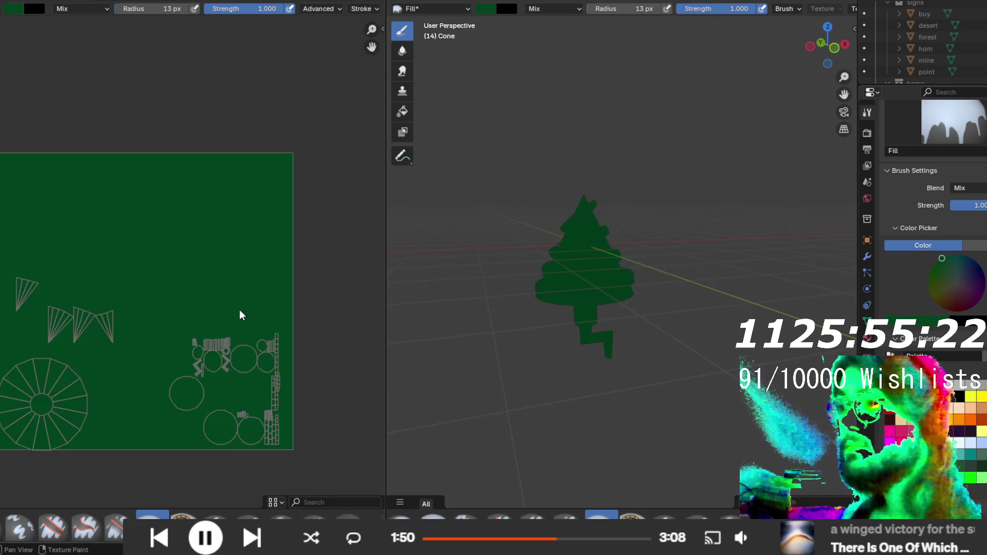
{"action": "key", "text": "ctrl+z"}
{"action": "key", "text": "ctrl+z"}
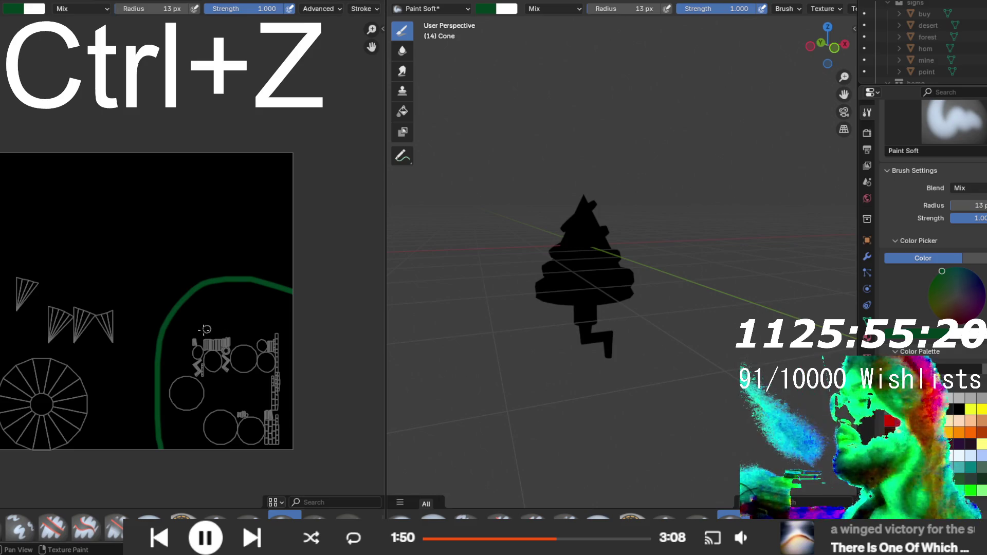
{"action": "scroll", "coordinate": [191, 340], "scroll_direction": "up", "scroll_amount": 1}
{"action": "scroll", "coordinate": [210, 266], "scroll_direction": "down", "scroll_amount": 3}
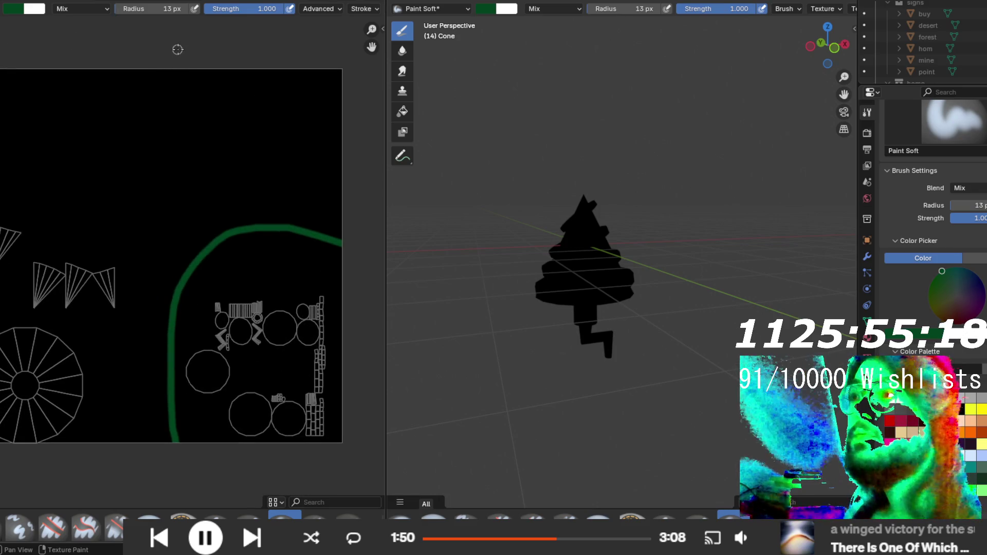
- Open the Fill brush's advanced settings and undo a test fill that turned everything green
{"action": "left_click", "coordinate": [329, 10]}
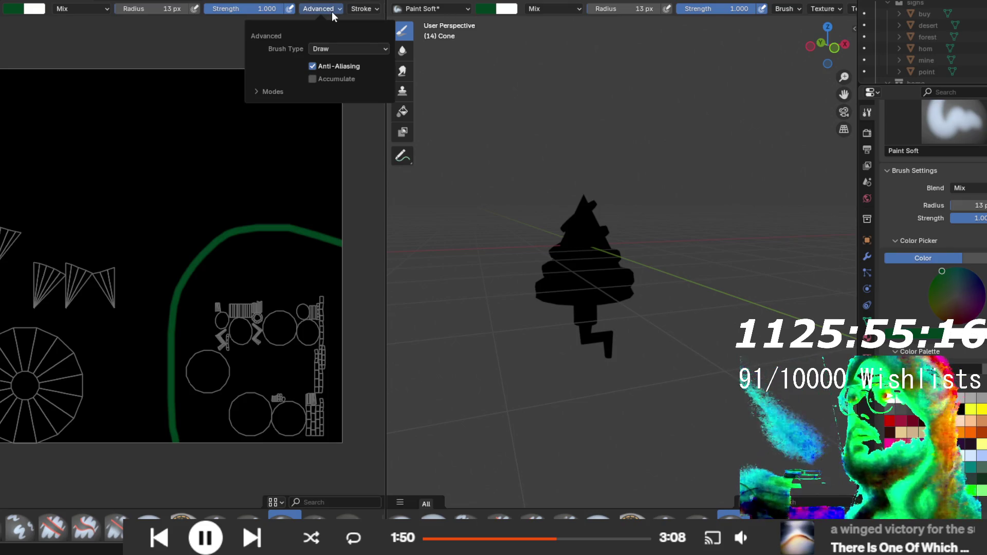
{"action": "left_click", "coordinate": [351, 9]}
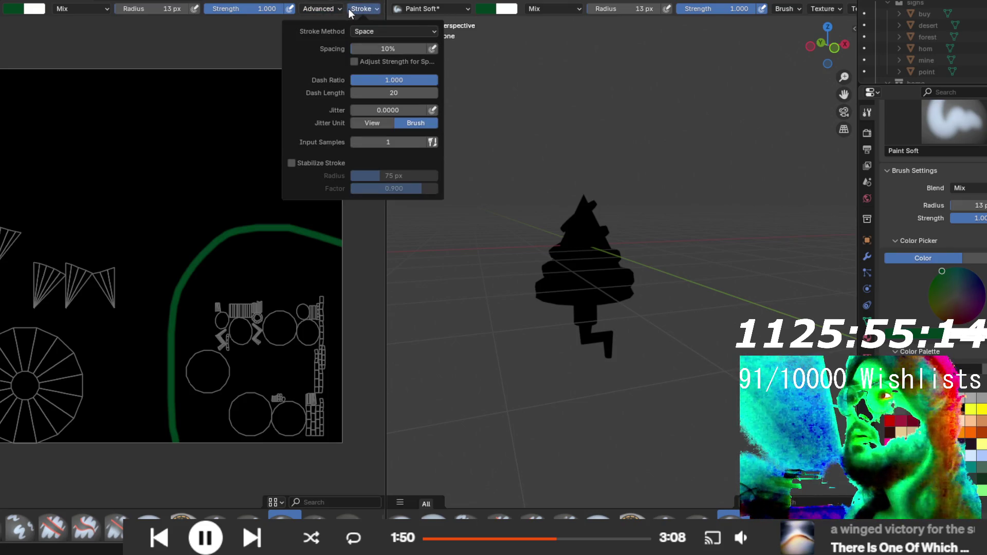
{"action": "left_click", "coordinate": [152, 516]}
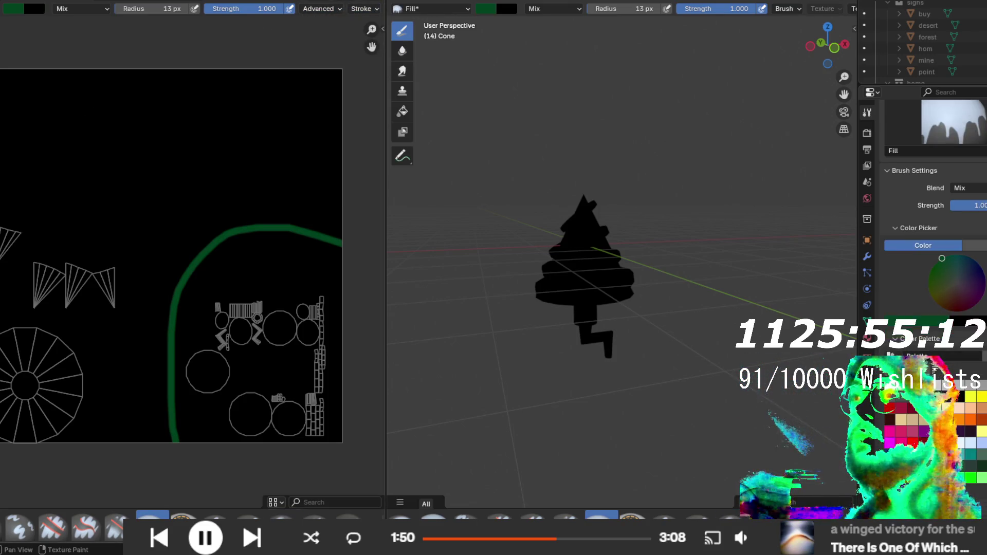
{"action": "left_click", "coordinate": [319, 9]}
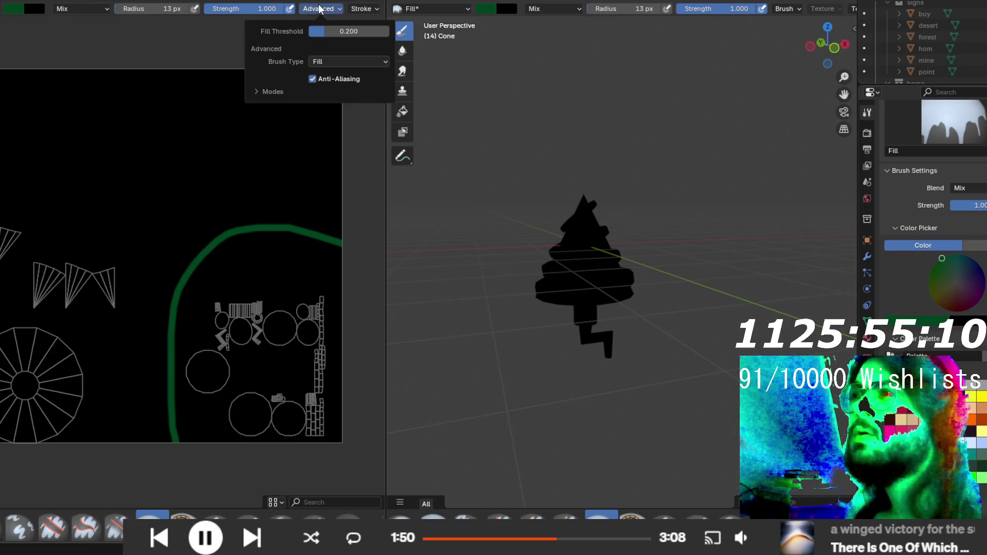
{"action": "left_click", "coordinate": [242, 279]}
{"action": "key", "text": "ctrl+z"}
- Set the Fill brush's Fill Threshold to 0 and fill the region inside the green outline
{"action": "left_click", "coordinate": [319, 12]}
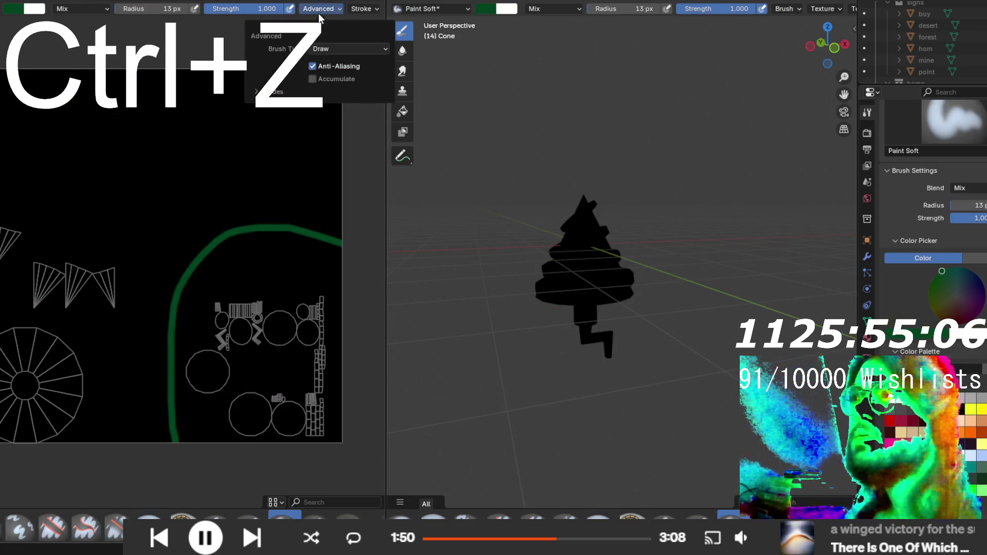
{"action": "key", "text": "ctrl+z"}
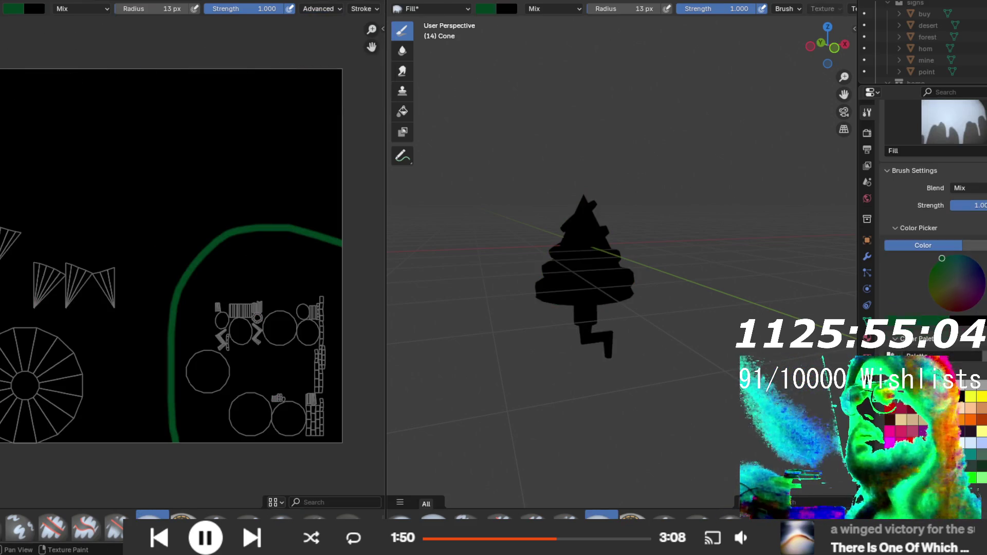
{"action": "left_click", "coordinate": [317, 7]}
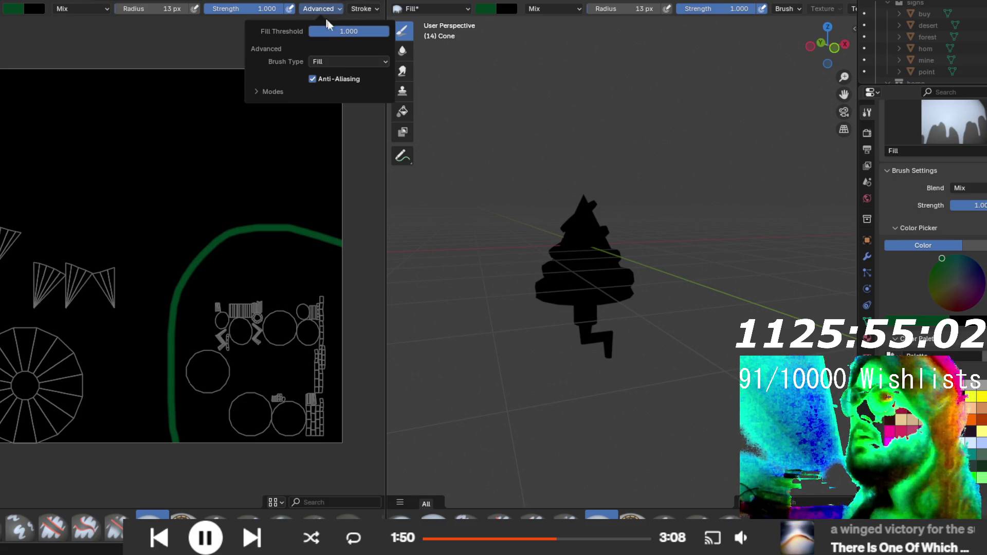
{"action": "left_click", "coordinate": [332, 62]}
{"action": "left_click", "coordinate": [331, 61]}
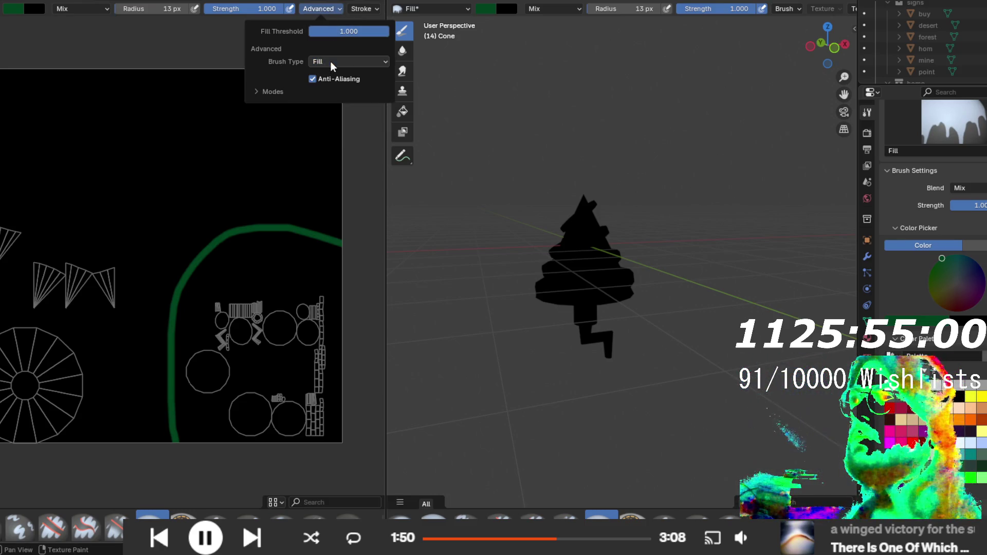
{"action": "left_click", "coordinate": [344, 30]}
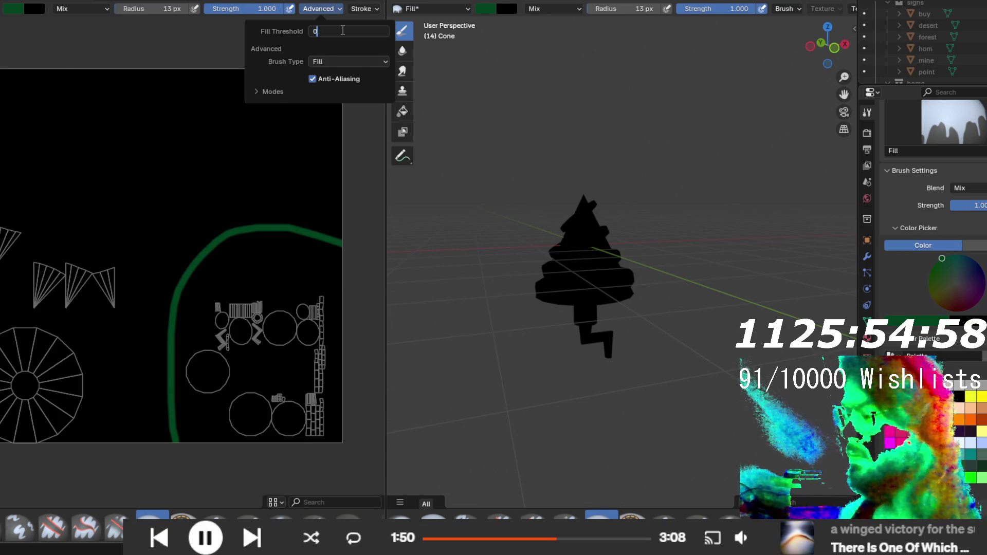
{"action": "key", "text": "Return"}
{"action": "left_click", "coordinate": [282, 267]}
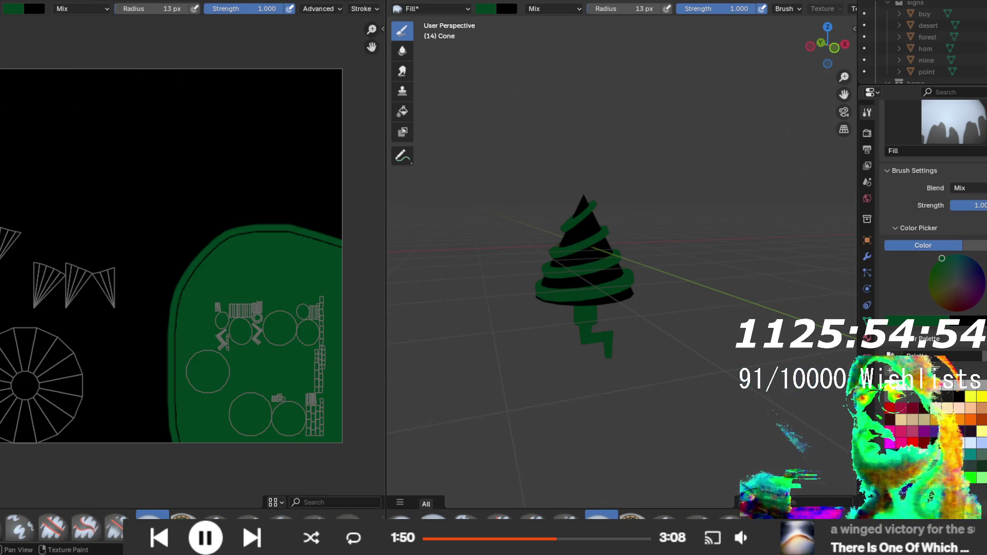
- Undo the stray dark stroke along the texture edge and return to the Fill brush
{"action": "left_click", "coordinate": [285, 515]}
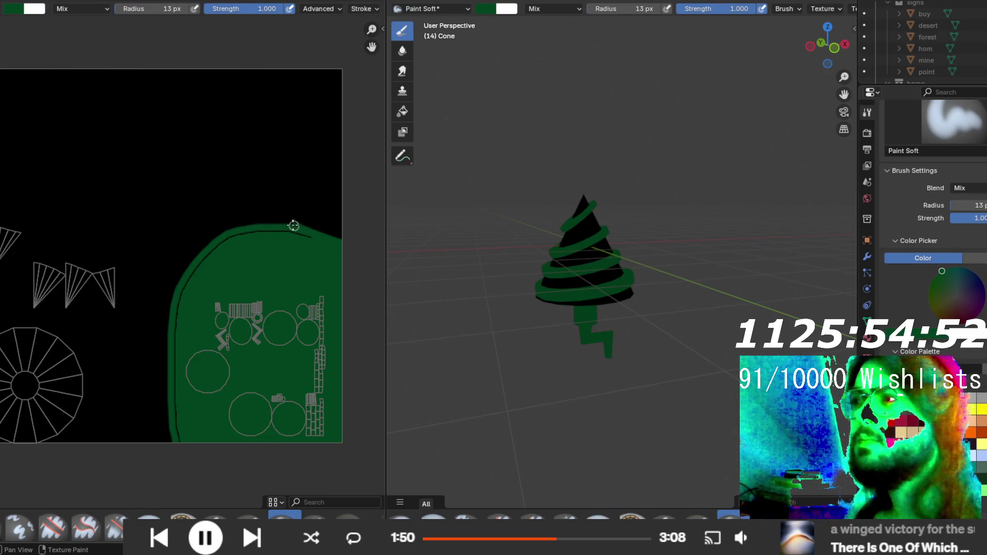
{"action": "key", "text": "ctrl+z"}
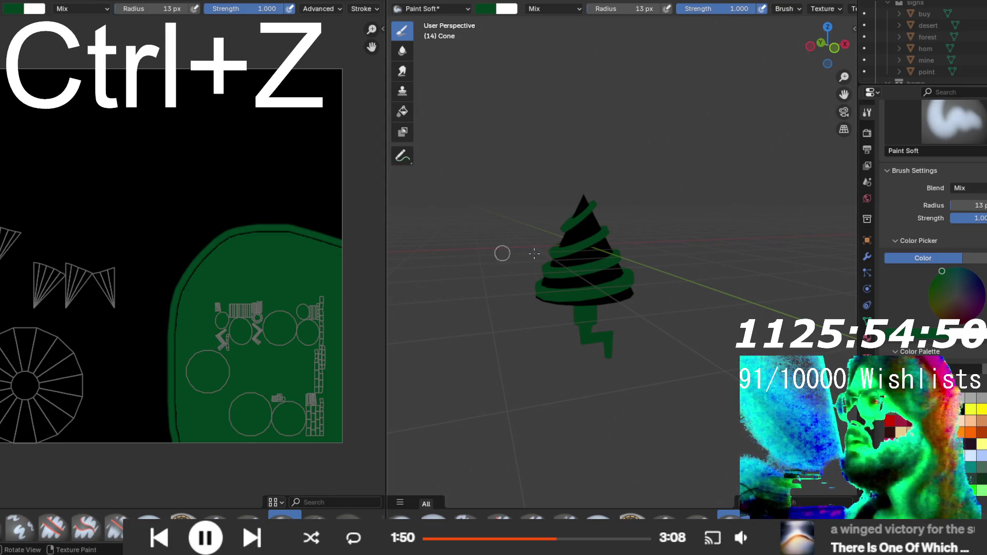
{"action": "left_click", "coordinate": [149, 515]}
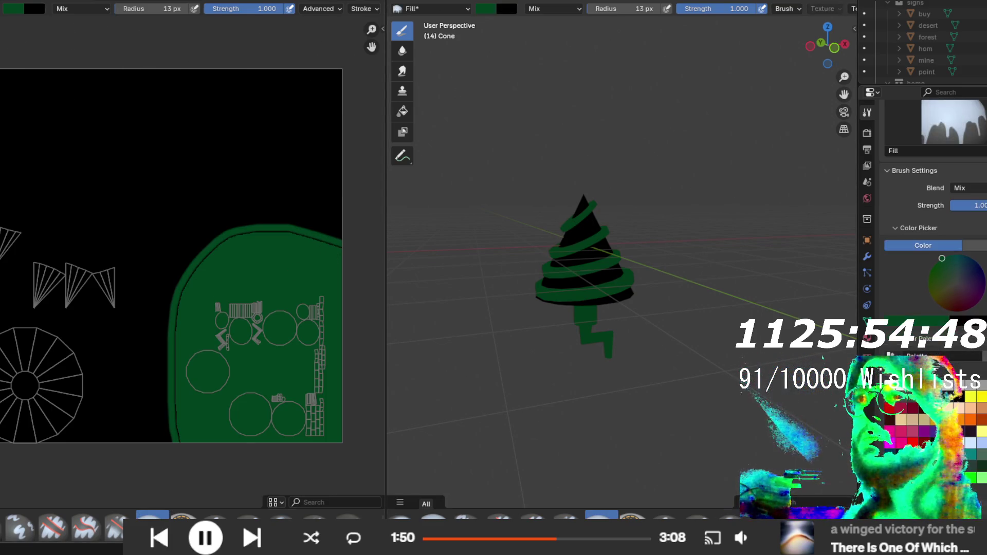
- Fill the black background grey, giving a grey cone with green stripes, and open the icons folder
{"action": "key", "text": "s"}
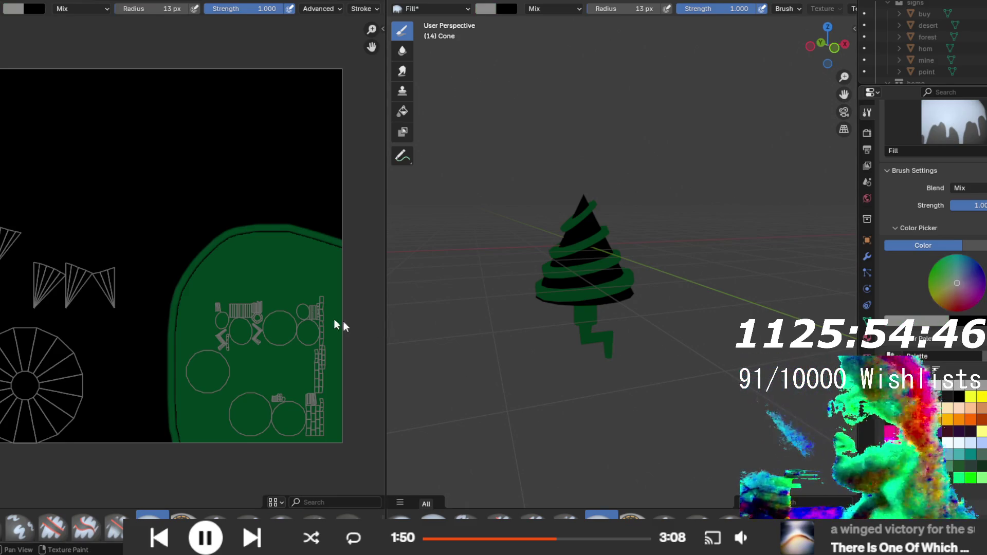
{"action": "left_click", "coordinate": [233, 203]}
{"action": "mouse_move", "coordinate": [622, 276]}
{"action": "left_mouse_down"}
{"action": "mouse_move", "coordinate": [595, 261]}
{"action": "mouse_move", "coordinate": [709, 319]}
{"action": "mouse_move", "coordinate": [747, 279]}
{"action": "mouse_move", "coordinate": [637, 308]}
{"action": "mouse_move", "coordinate": [640, 301]}
{"action": "mouse_move", "coordinate": [669, 322]}
{"action": "left_mouse_up"}
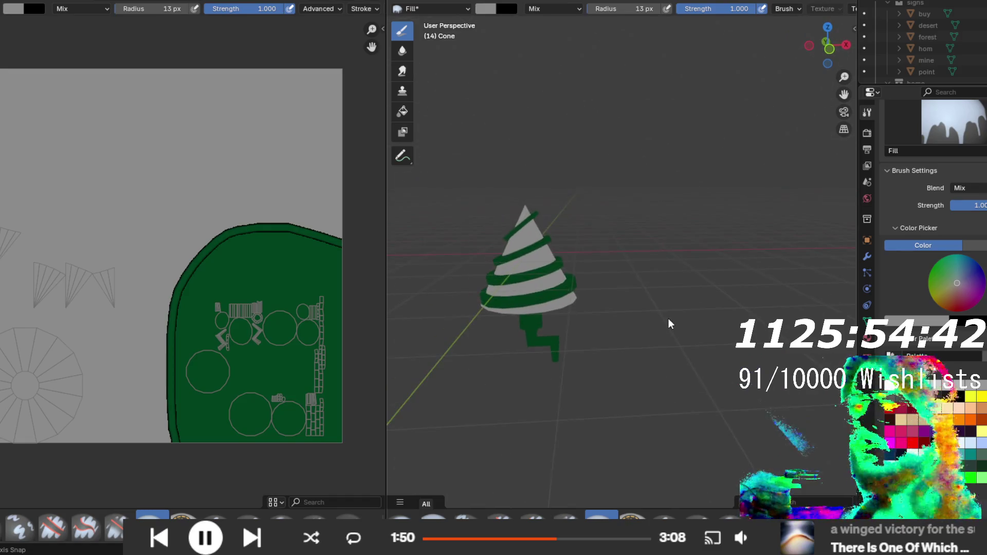
{"action": "left_click", "coordinate": [360, 545]}
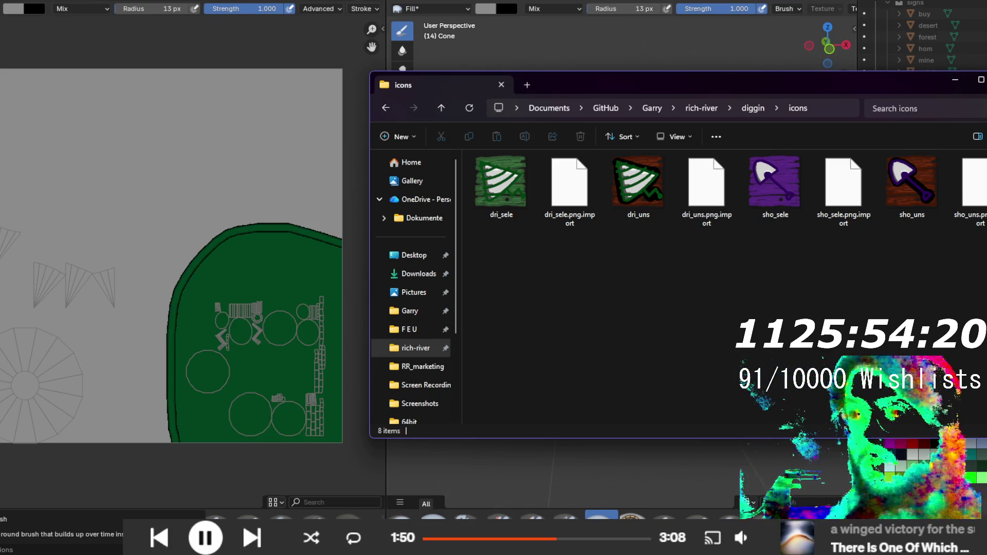
{"action": "left_click", "coordinate": [60, 474]}
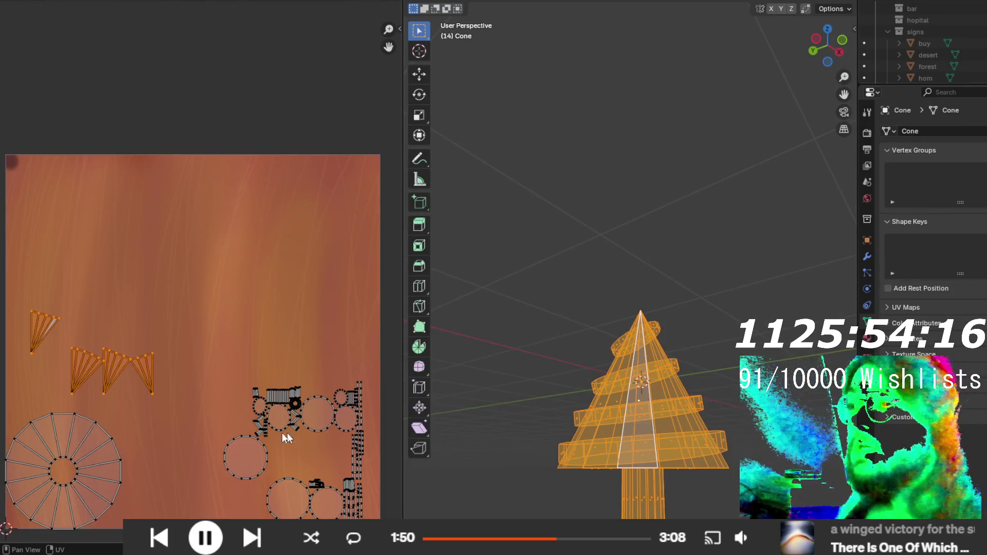
- Box-select the right-hand cluster of UV islands over the wood texture and zoom in on them
{"action": "scroll", "coordinate": [286, 436], "scroll_direction": "down", "scroll_amount": 2}
{"action": "left_click_drag", "start_coordinate": [313, 399], "coordinate": [239, 335]}
{"action": "scroll", "coordinate": [268, 400], "scroll_direction": "up", "scroll_amount": 3}
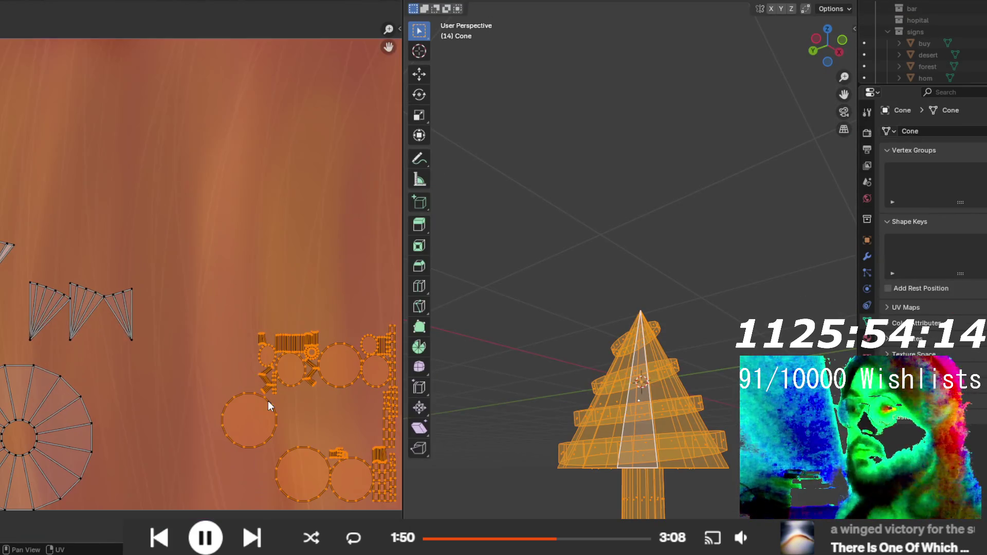
{"action": "scroll", "coordinate": [267, 402], "scroll_direction": "down", "scroll_amount": 2}
{"action": "scroll", "coordinate": [268, 403], "scroll_direction": "up", "scroll_amount": 1}
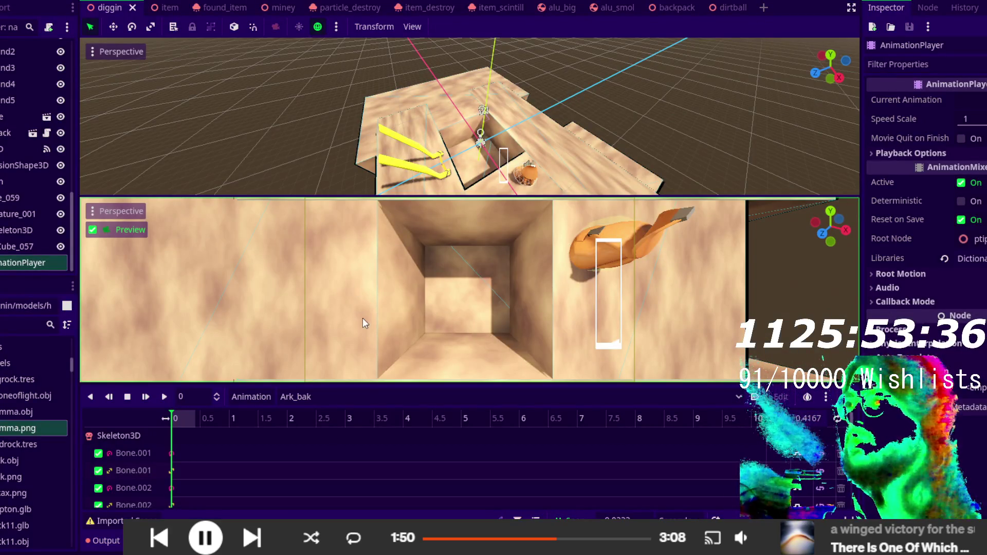
{"action": "mouse_move", "coordinate": [421, 154]}
{"action": "left_mouse_down"}
{"action": "mouse_move", "coordinate": [455, 128]}
{"action": "mouse_move", "coordinate": [615, 183]}
{"action": "mouse_move", "coordinate": [444, 103]}
{"action": "mouse_move", "coordinate": [399, 129]}
{"action": "left_mouse_up"}
{"action": "scroll", "coordinate": [461, 126], "scroll_direction": "up", "scroll_amount": 3}
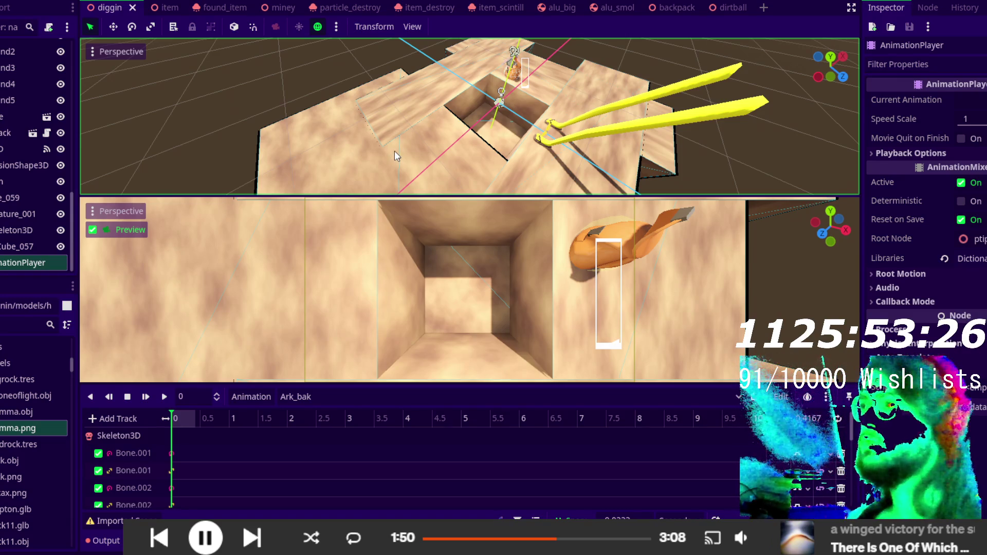
{"action": "mouse_move", "coordinate": [402, 159]}
{"action": "left_mouse_down"}
{"action": "mouse_move", "coordinate": [354, 177]}
{"action": "mouse_move", "coordinate": [436, 60]}
{"action": "mouse_move", "coordinate": [478, 108]}
{"action": "mouse_move", "coordinate": [700, 87]}
{"action": "left_mouse_up"}
{"action": "scroll", "coordinate": [583, 50], "scroll_direction": "up", "scroll_amount": 5}
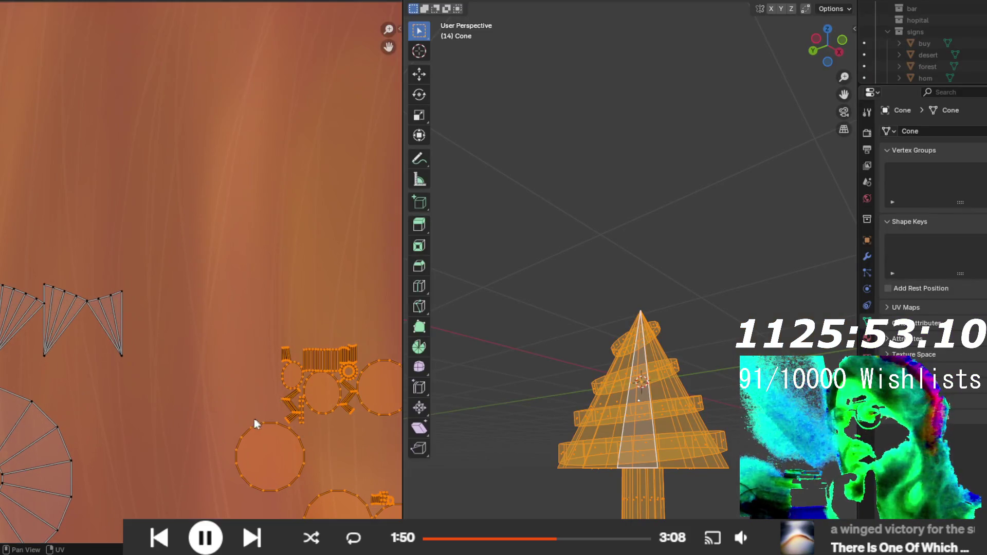
{"action": "scroll", "coordinate": [255, 418], "scroll_direction": "down", "scroll_amount": 3}
{"action": "scroll", "coordinate": [288, 396], "scroll_direction": "left", "scroll_amount": 5}
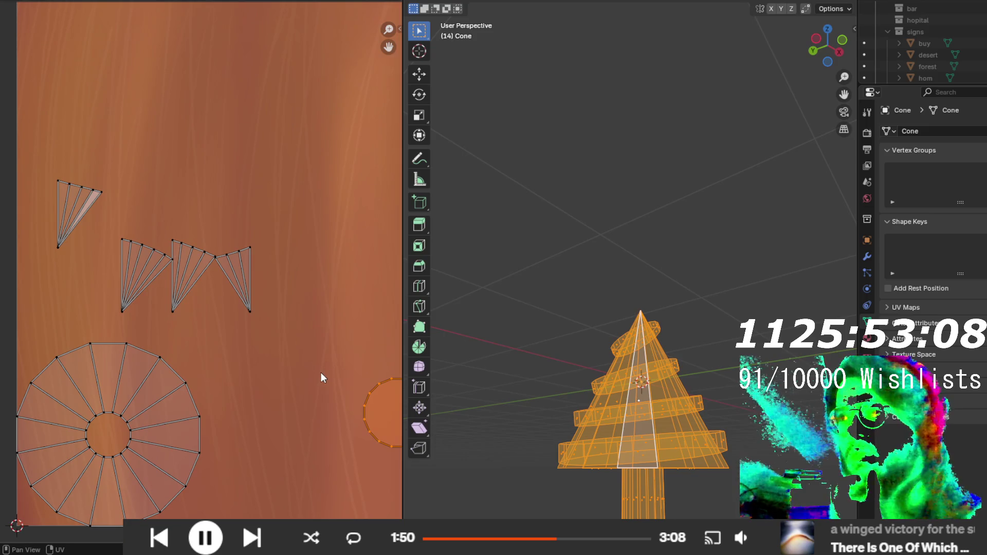
{"action": "scroll", "coordinate": [321, 372], "scroll_direction": "down", "scroll_amount": 5}
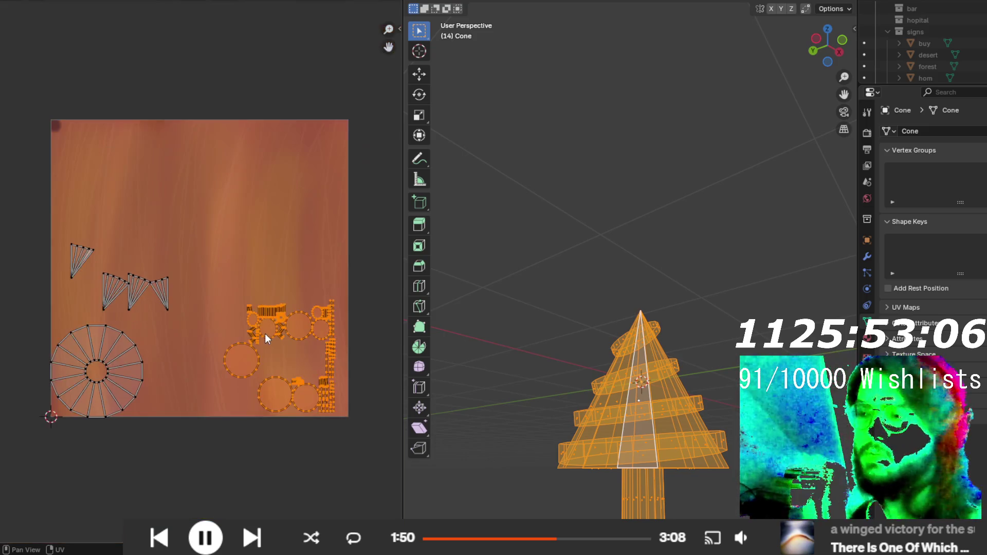
{"action": "scroll", "coordinate": [264, 333], "scroll_direction": "up", "scroll_amount": 1}
{"action": "scroll", "coordinate": [257, 326], "scroll_direction": "up", "scroll_amount": 2}
{"action": "scroll", "coordinate": [257, 326], "scroll_direction": "right", "scroll_amount": 2}
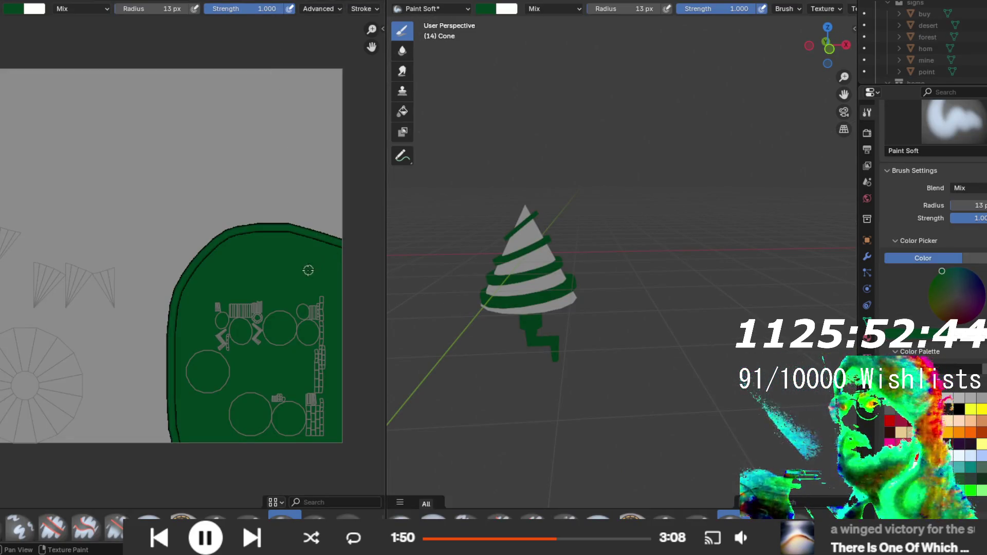
- Pan and zoom to frame the texture's green region alongside the cone
{"action": "scroll", "coordinate": [535, 267], "scroll_direction": "up", "scroll_amount": 4}
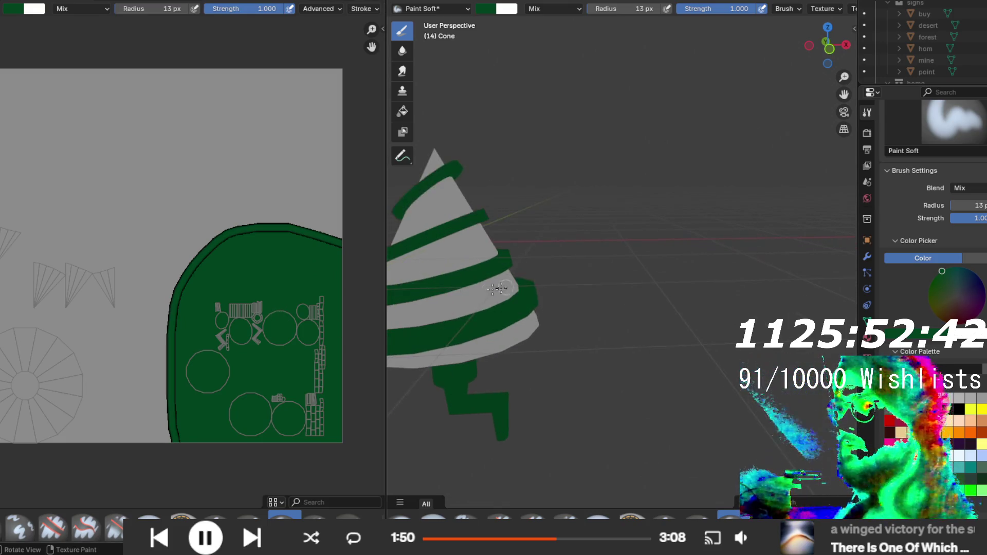
{"action": "scroll", "coordinate": [276, 330], "scroll_direction": "up", "scroll_amount": 2}
{"action": "mouse_move", "coordinate": [276, 330]}
{"action": "left_mouse_down"}
{"action": "mouse_move", "coordinate": [183, 267]}
{"action": "mouse_move", "coordinate": [117, 247]}
{"action": "mouse_move", "coordinate": [143, 267]}
{"action": "mouse_move", "coordinate": [205, 252]}
{"action": "mouse_move", "coordinate": [277, 299]}
{"action": "left_mouse_up"}
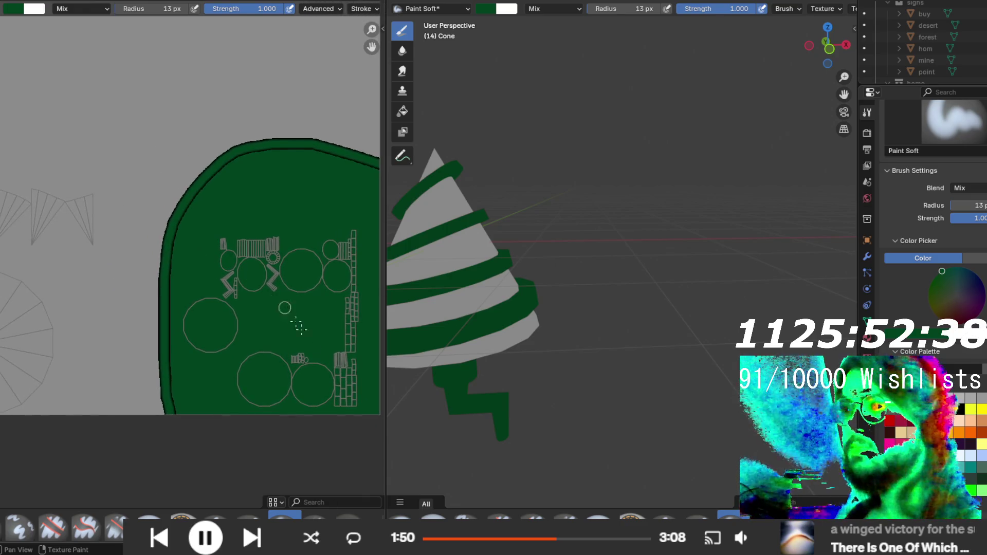
{"action": "scroll", "coordinate": [371, 436], "scroll_direction": "up", "scroll_amount": 1}
{"action": "left_click_drag", "start_coordinate": [371, 436], "coordinate": [128, 308]}
{"action": "scroll", "coordinate": [612, 365], "scroll_direction": "down", "scroll_amount": 3}
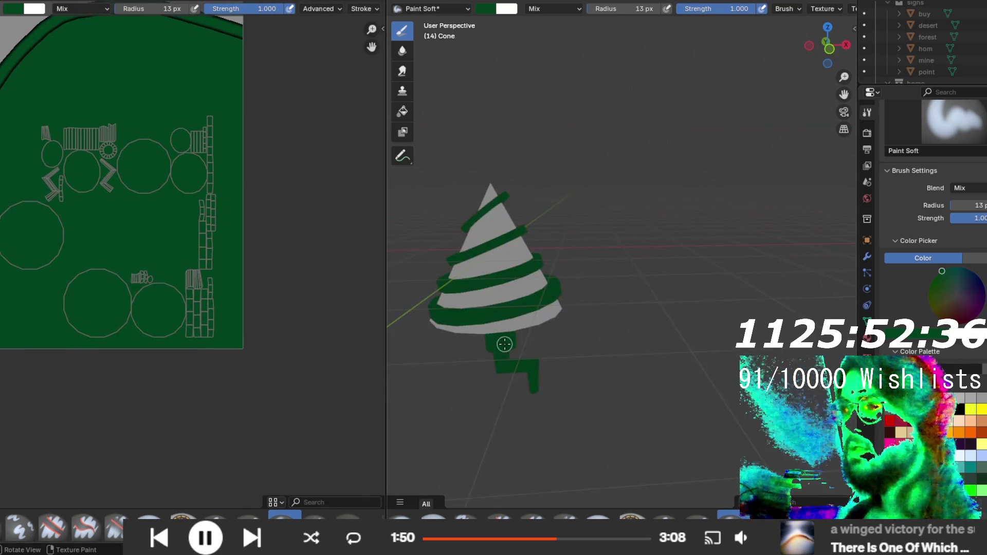
{"action": "scroll", "coordinate": [508, 343], "scroll_direction": "up", "scroll_amount": 2}
{"action": "scroll", "coordinate": [676, 289], "scroll_direction": "up", "scroll_amount": 6}
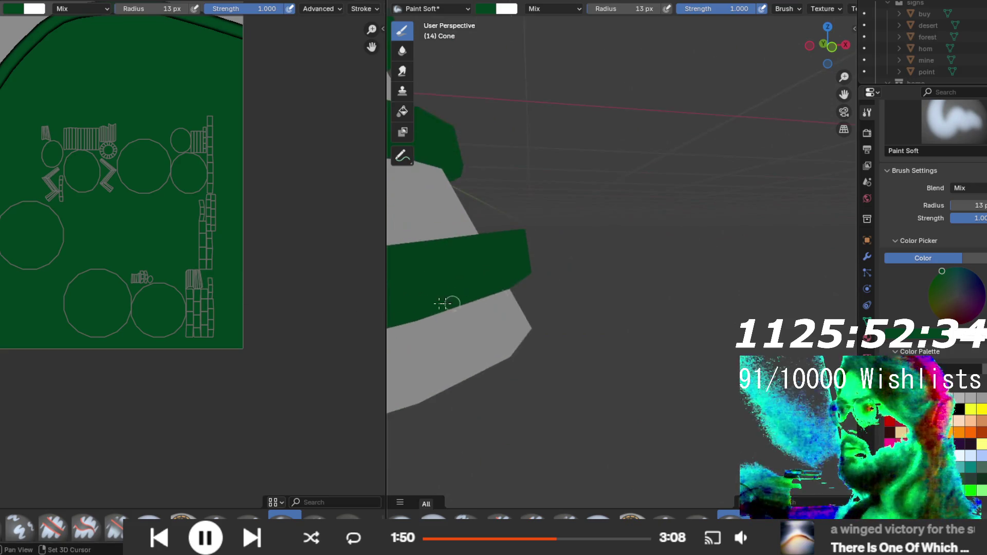
{"action": "scroll", "coordinate": [607, 289], "scroll_direction": "down", "scroll_amount": 3}
{"action": "scroll", "coordinate": [514, 282], "scroll_direction": "up", "scroll_amount": 1}
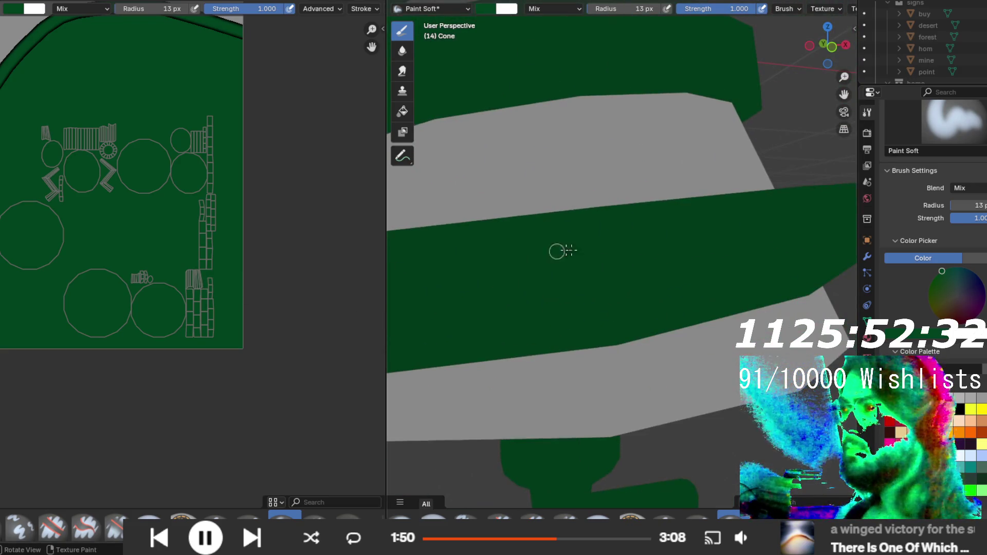
- Paint a grey smiley face, with eyes and a smile, on the cone's lowest green band
{"action": "left_click", "coordinate": [959, 397]}
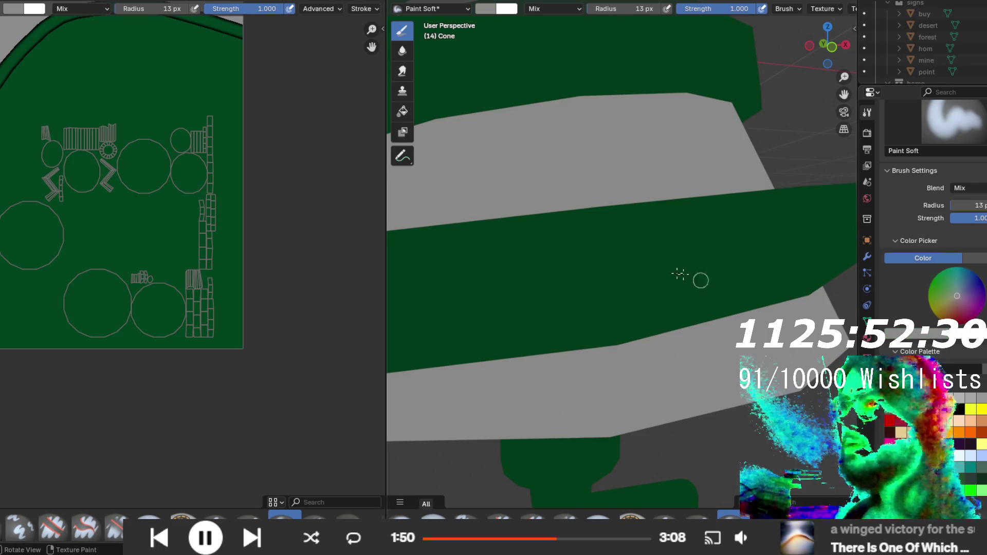
{"action": "left_click_drag", "start_coordinate": [545, 254], "coordinate": [583, 265]}
{"action": "left_click_drag", "start_coordinate": [637, 231], "coordinate": [671, 257]}
{"action": "mouse_move", "coordinate": [487, 289]}
{"action": "left_mouse_down"}
{"action": "mouse_move", "coordinate": [668, 267]}
{"action": "mouse_move", "coordinate": [743, 231]}
{"action": "left_mouse_up"}
{"action": "scroll", "coordinate": [614, 340], "scroll_direction": "down", "scroll_amount": 5}
{"action": "scroll", "coordinate": [639, 275], "scroll_direction": "up", "scroll_amount": 4}
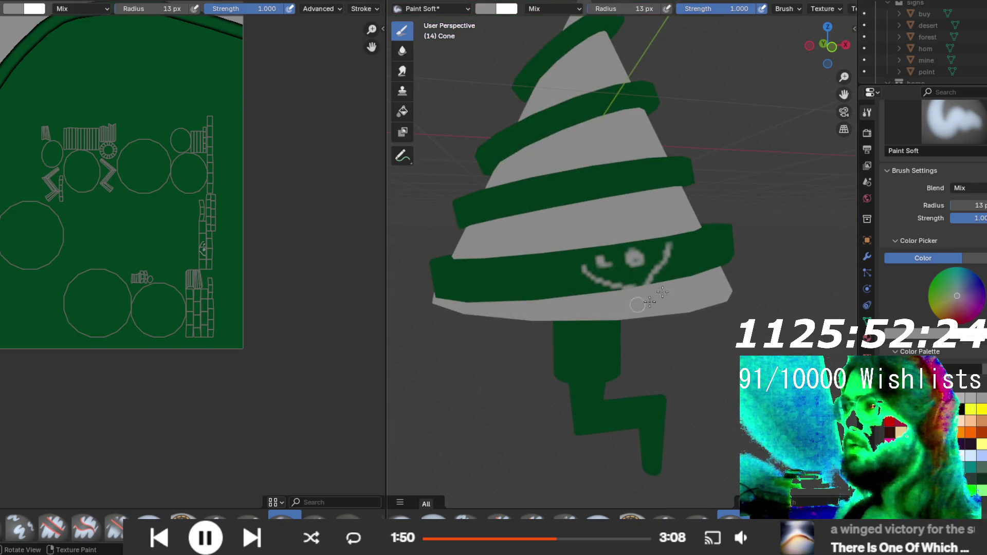
{"action": "scroll", "coordinate": [272, 299], "scroll_direction": "up", "scroll_amount": 4}
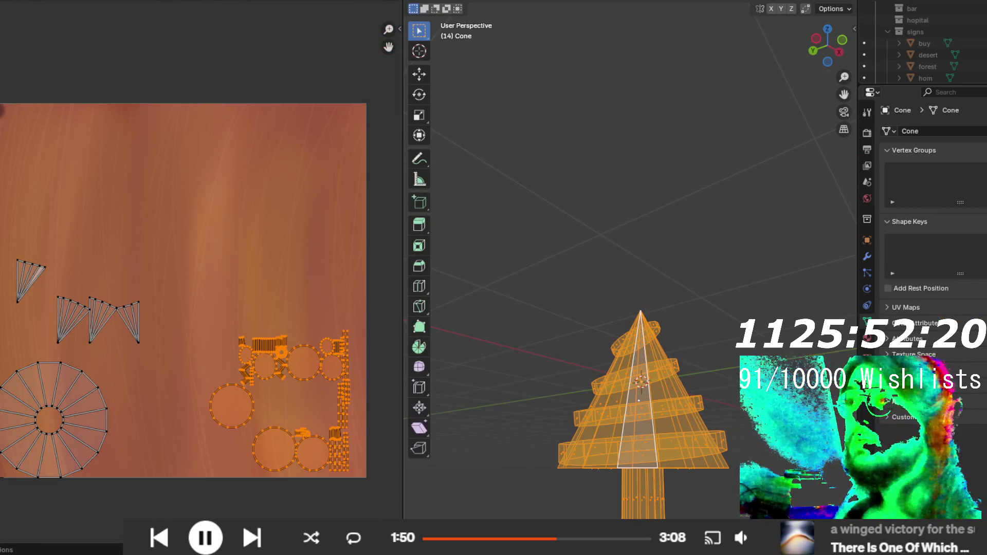
{"action": "left_click", "coordinate": [285, 7]}
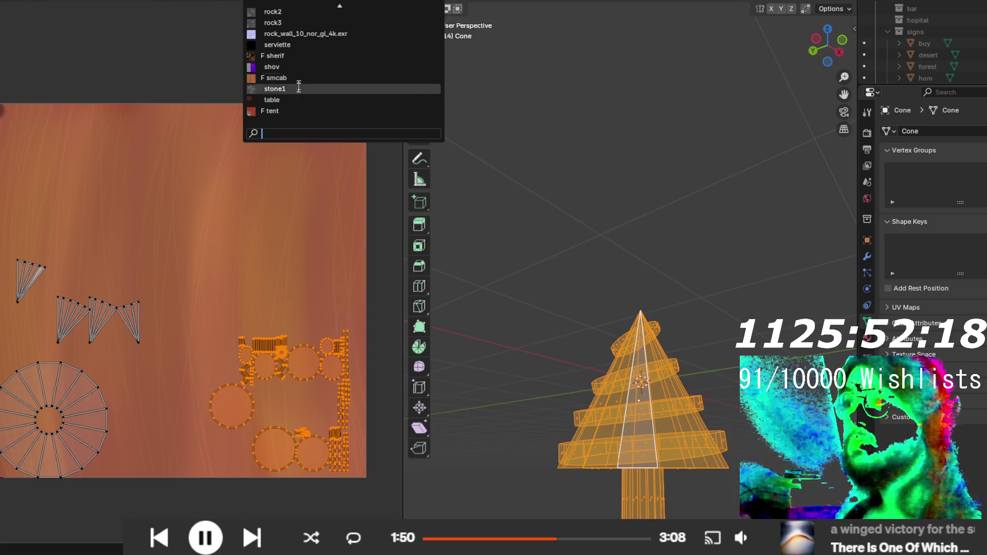
- Show the 'fens' image in the UV editor and box-select the smiley-face UV island
{"action": "scroll", "coordinate": [293, 67], "scroll_direction": "up", "scroll_amount": 10}
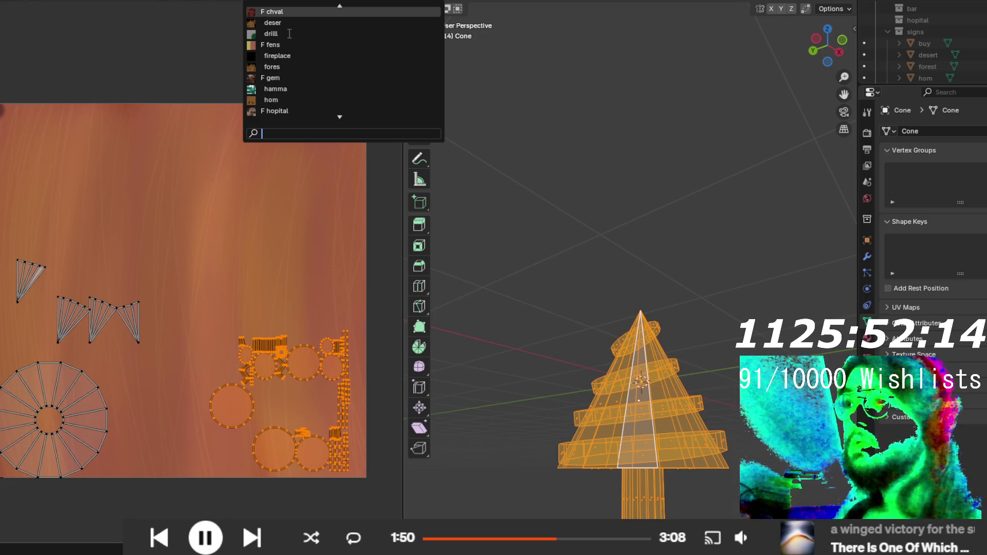
{"action": "left_click", "coordinate": [290, 34]}
{"action": "scroll", "coordinate": [337, 408], "scroll_direction": "up", "scroll_amount": 3}
{"action": "scroll", "coordinate": [336, 408], "scroll_direction": "down", "scroll_amount": 5}
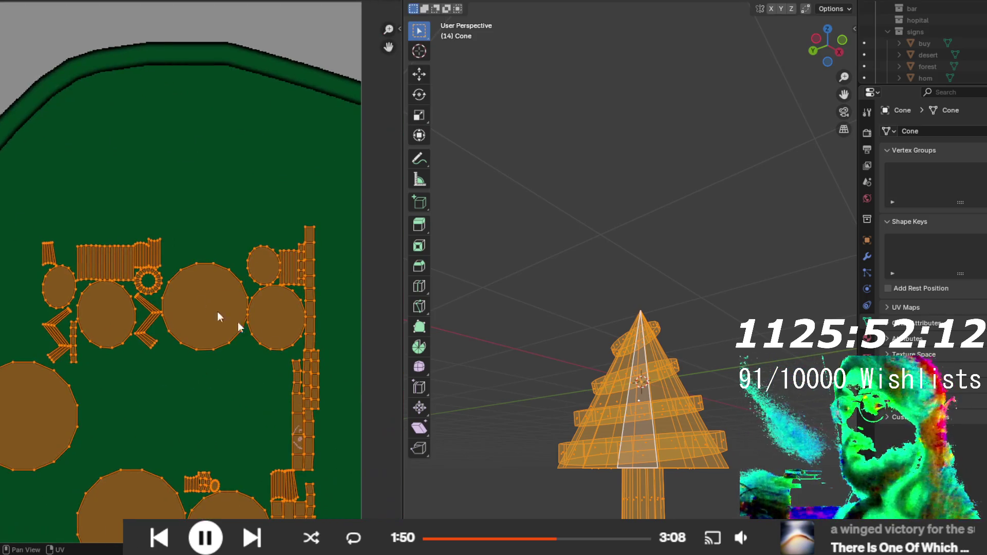
{"action": "scroll", "coordinate": [319, 391], "scroll_direction": "up", "scroll_amount": 3}
{"action": "scroll", "coordinate": [291, 386], "scroll_direction": "up", "scroll_amount": 2}
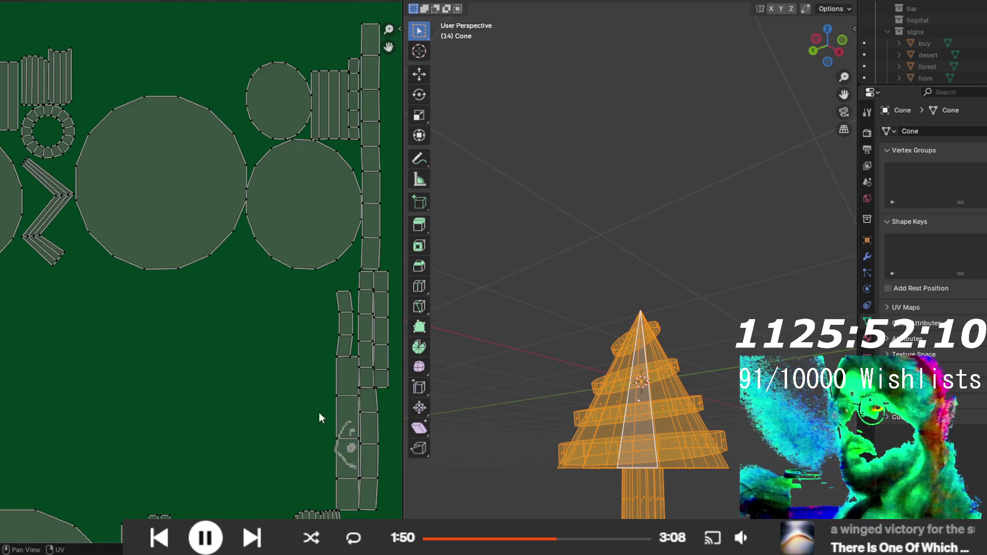
{"action": "mouse_move", "coordinate": [184, 308]}
{"action": "left_mouse_down"}
{"action": "mouse_move", "coordinate": [230, 348]}
{"action": "mouse_move", "coordinate": [246, 406]}
{"action": "left_mouse_up"}
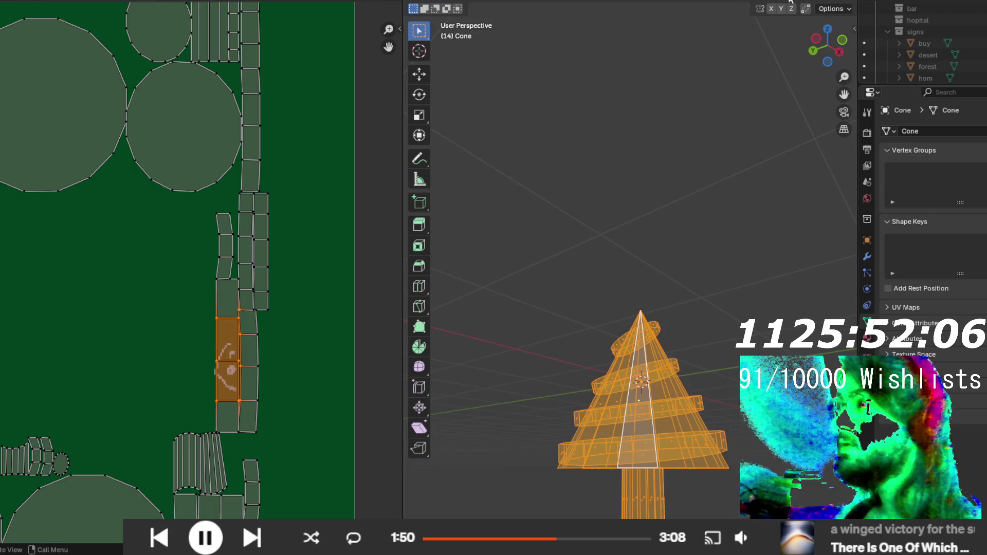
- In solid shading, select only the two smiley-face faces on the cone's lower band
{"action": "key", "text": "shift+z"}
{"action": "mouse_move", "coordinate": [664, 344]}
{"action": "left_mouse_down"}
{"action": "mouse_move", "coordinate": [608, 267]}
{"action": "mouse_move", "coordinate": [522, 309]}
{"action": "mouse_move", "coordinate": [639, 315]}
{"action": "mouse_move", "coordinate": [699, 295]}
{"action": "left_mouse_up"}
{"action": "key", "text": "alt+a"}
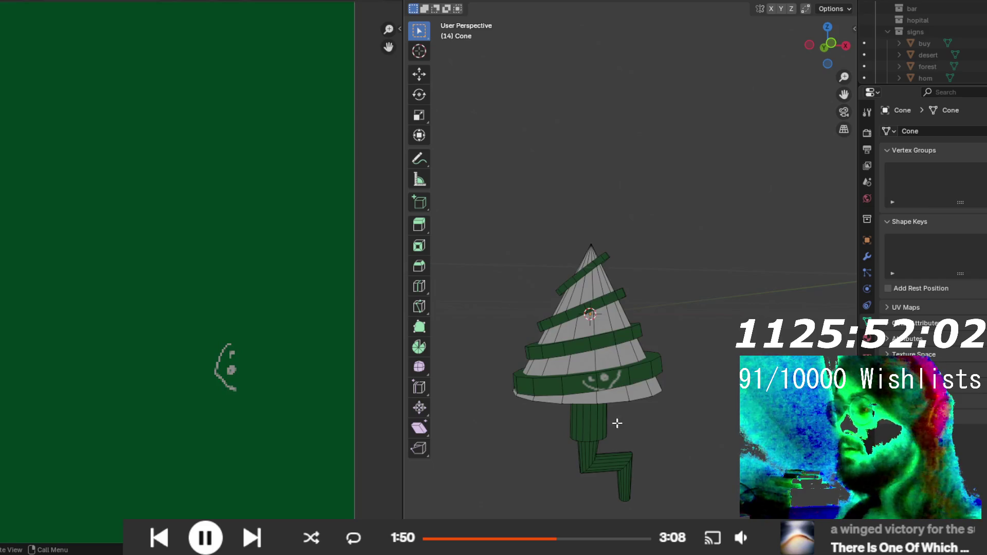
{"action": "scroll", "coordinate": [619, 421], "scroll_direction": "up", "scroll_amount": 1}
{"action": "left_click", "coordinate": [608, 411]}
{"action": "left_click", "coordinate": [565, 418], "text": "shift"}
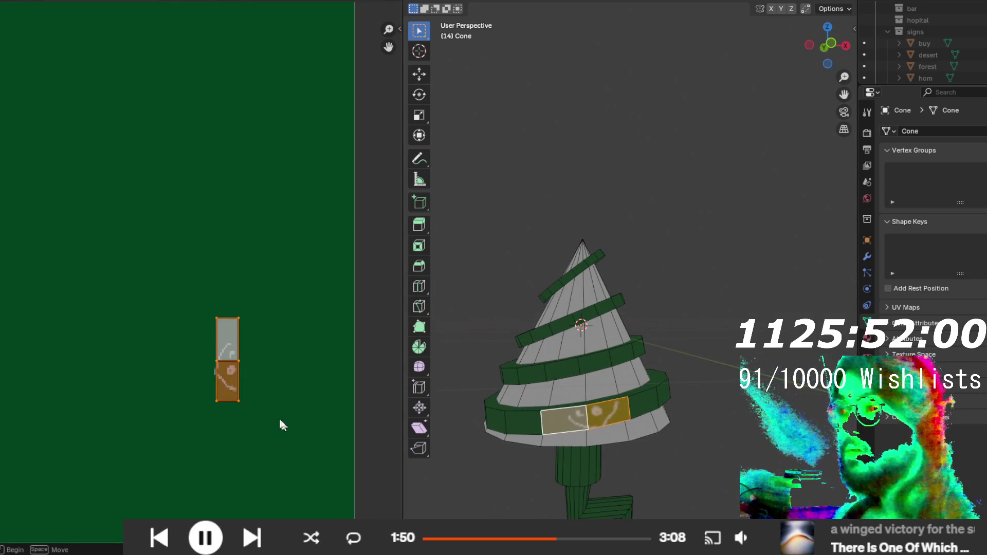
- Move one UV vertex outward and scale the whole island larger over the green area
{"action": "left_click", "coordinate": [238, 359]}
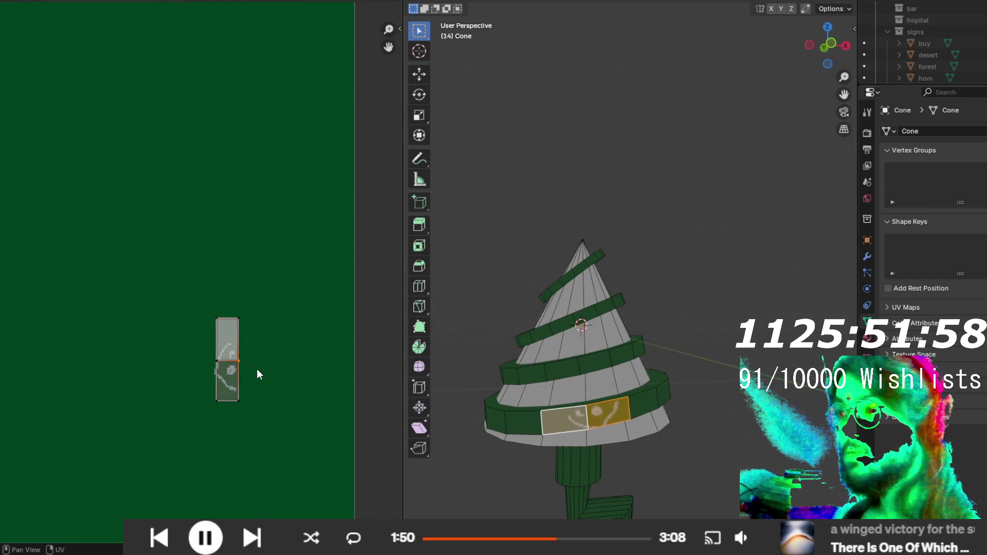
{"action": "key", "text": "g"}
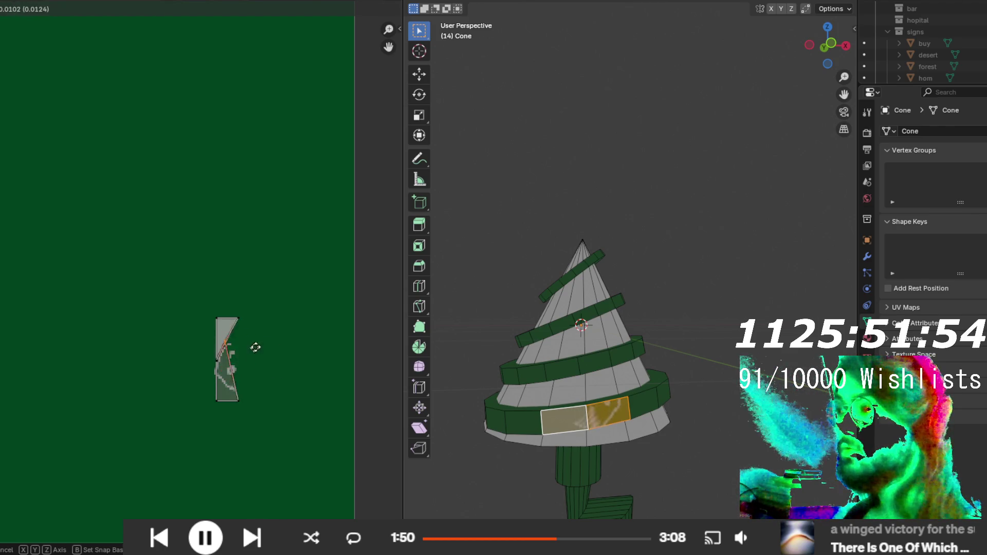
{"action": "left_click", "coordinate": [272, 378]}
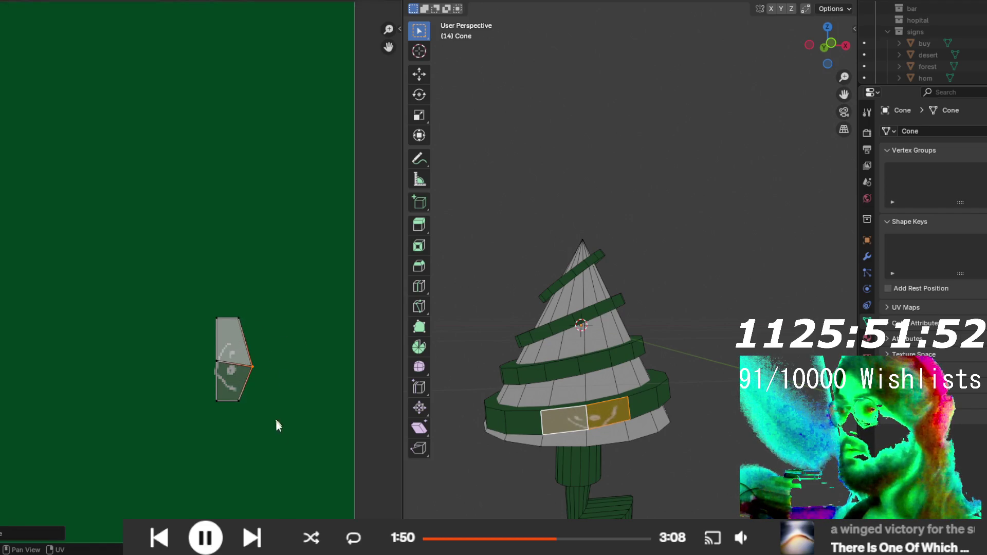
{"action": "left_click_drag", "start_coordinate": [275, 416], "coordinate": [180, 319]}
{"action": "key", "text": "s"}
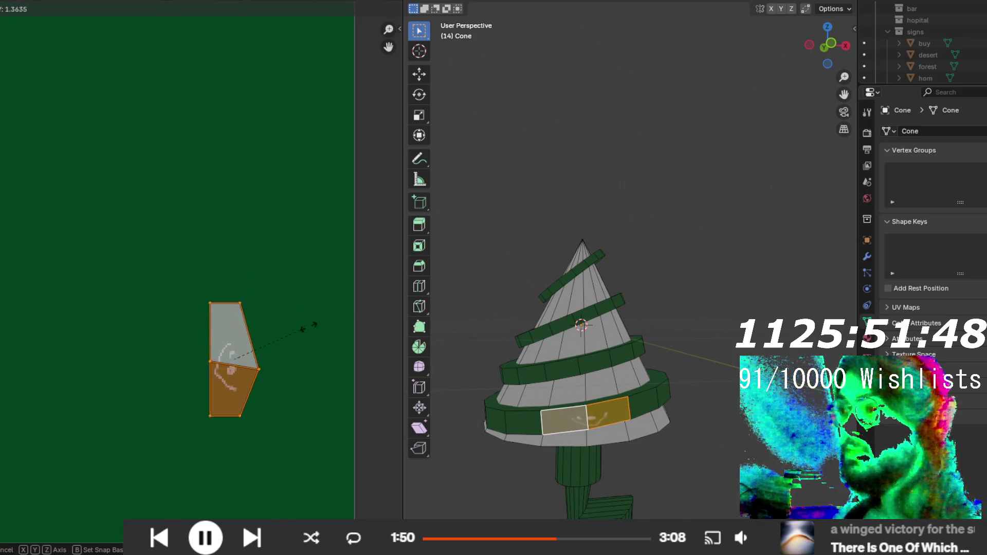
{"action": "left_click", "coordinate": [377, 315]}
{"action": "scroll", "coordinate": [246, 297], "scroll_direction": "down", "scroll_amount": 2}
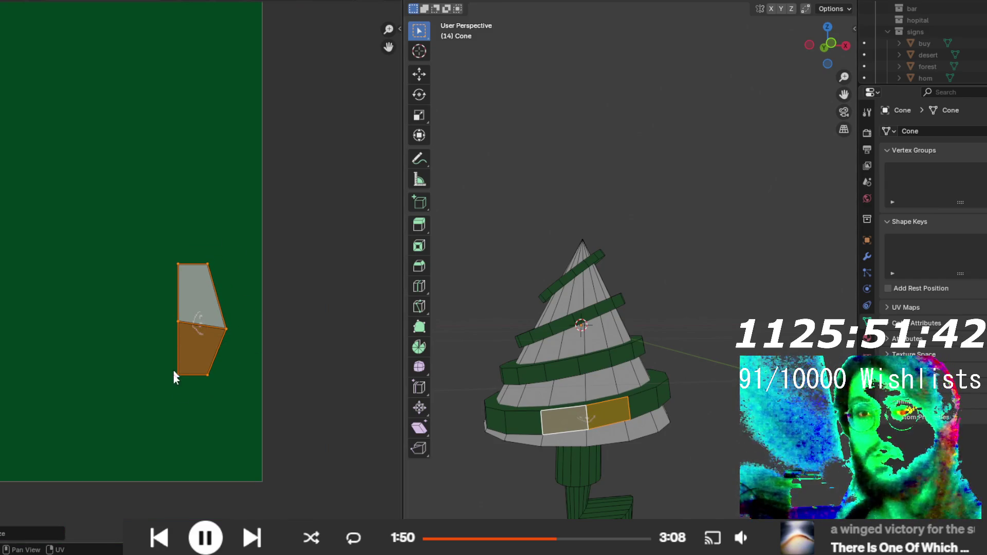
{"action": "scroll", "coordinate": [237, 294], "scroll_direction": "up", "scroll_amount": 2}
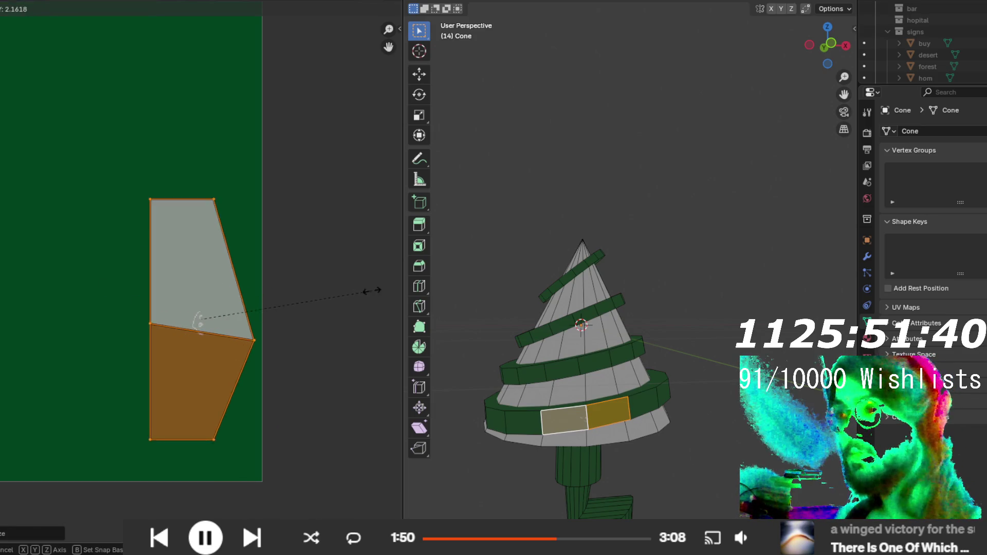
{"action": "scroll", "coordinate": [326, 297], "scroll_direction": "down", "scroll_amount": 5}
{"action": "scroll", "coordinate": [206, 236], "scroll_direction": "up", "scroll_amount": 8}
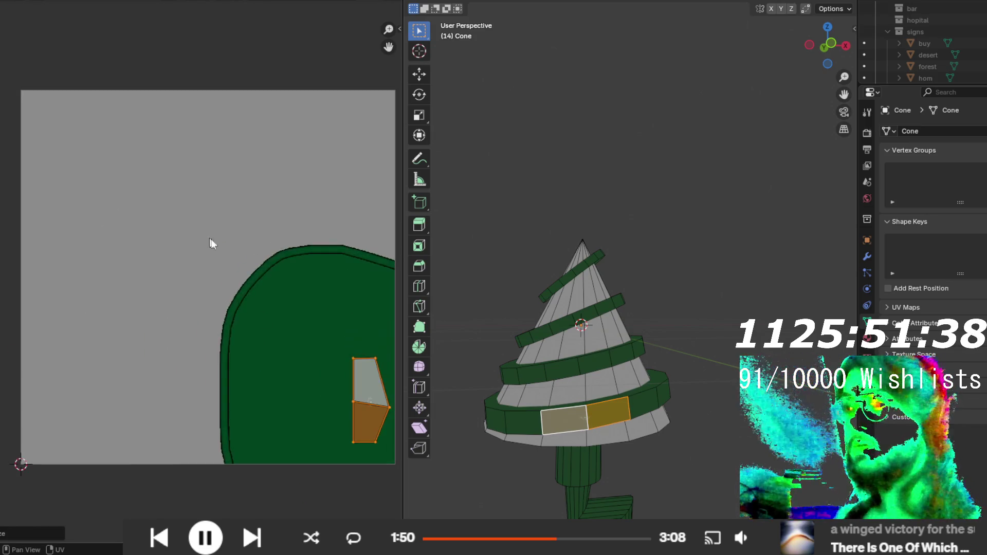
- Scale the Cone's smiley-face UV island down to about 0.22 inside the green texture area
{"action": "scroll", "coordinate": [308, 367], "scroll_direction": "down", "scroll_amount": 5}
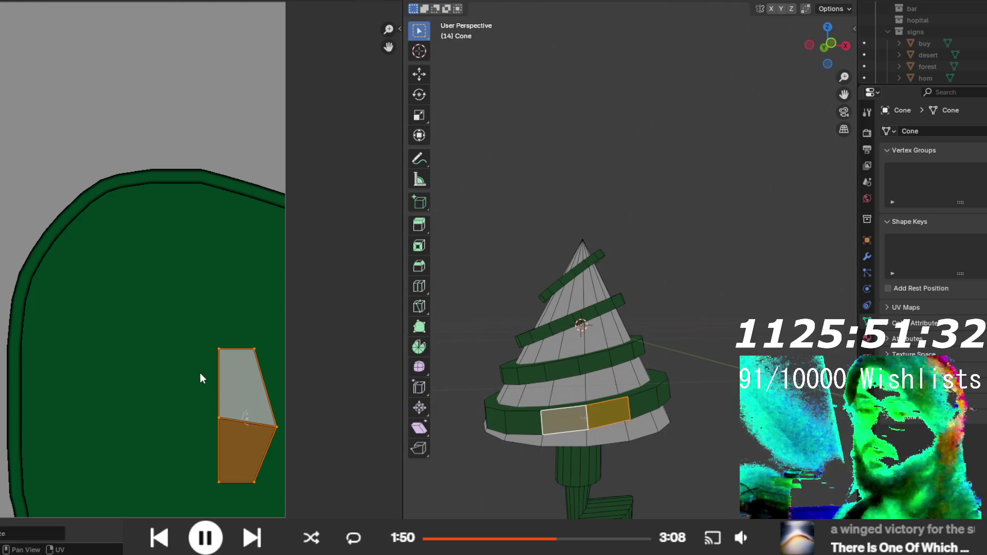
{"action": "scroll", "coordinate": [236, 387], "scroll_direction": "up", "scroll_amount": 4}
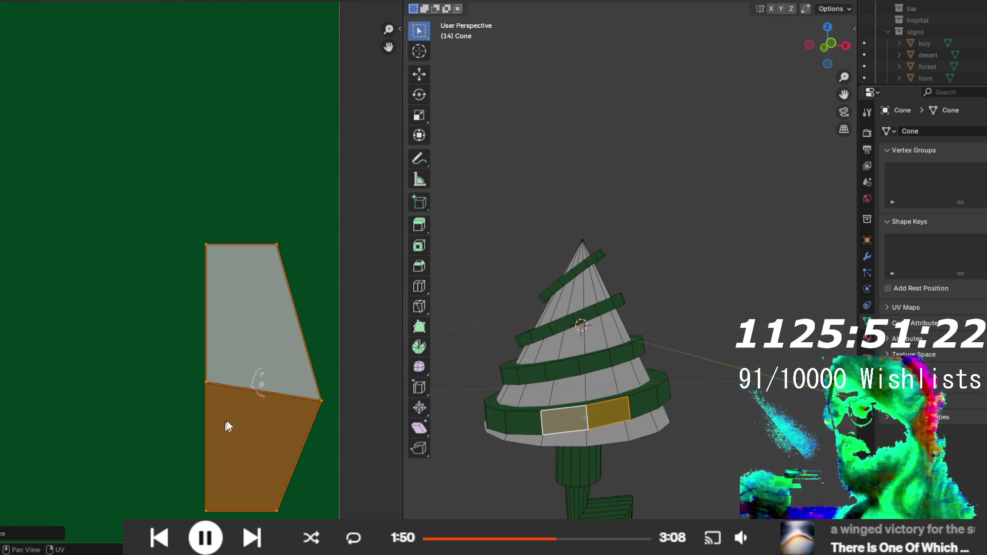
{"action": "key", "text": "s"}
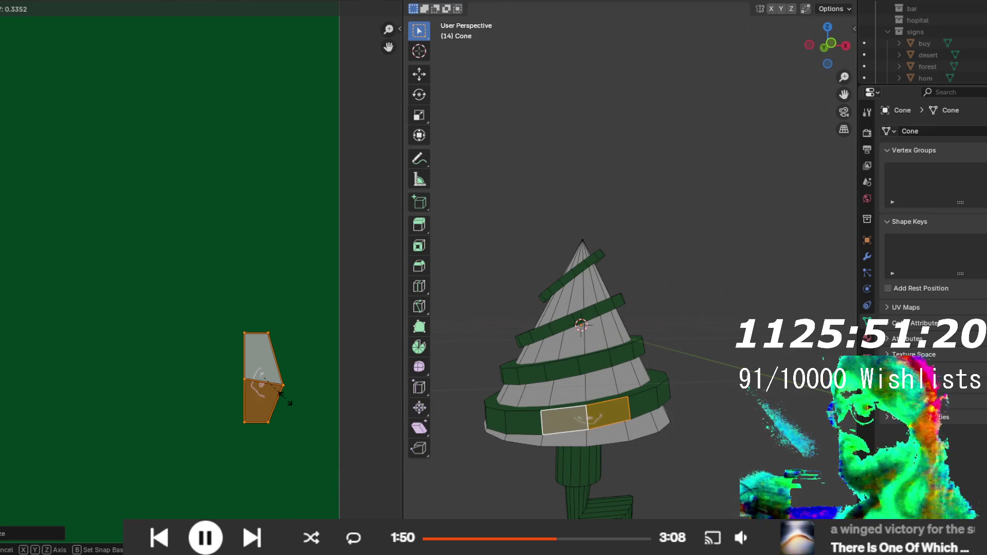
{"action": "left_click", "coordinate": [271, 389]}
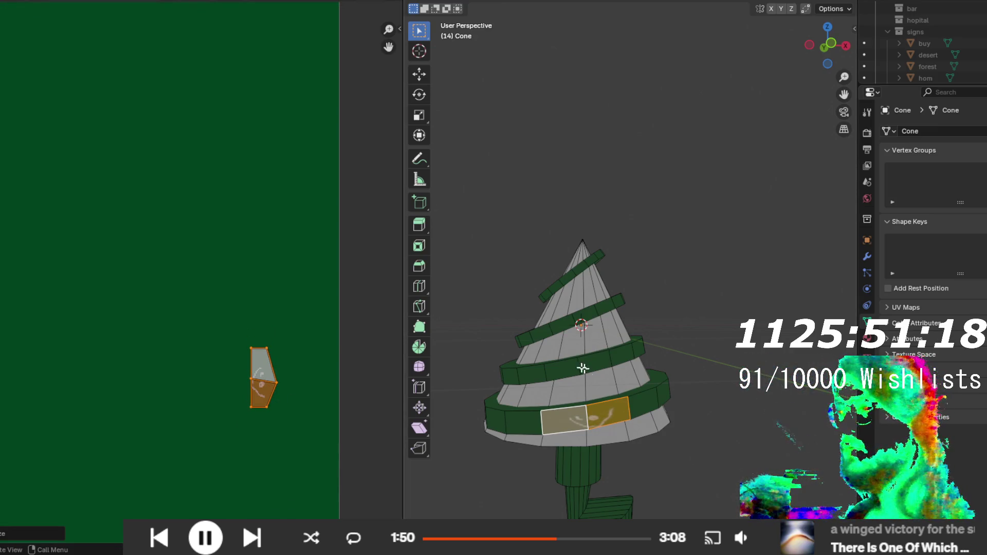
{"action": "scroll", "coordinate": [216, 275], "scroll_direction": "down", "scroll_amount": 5}
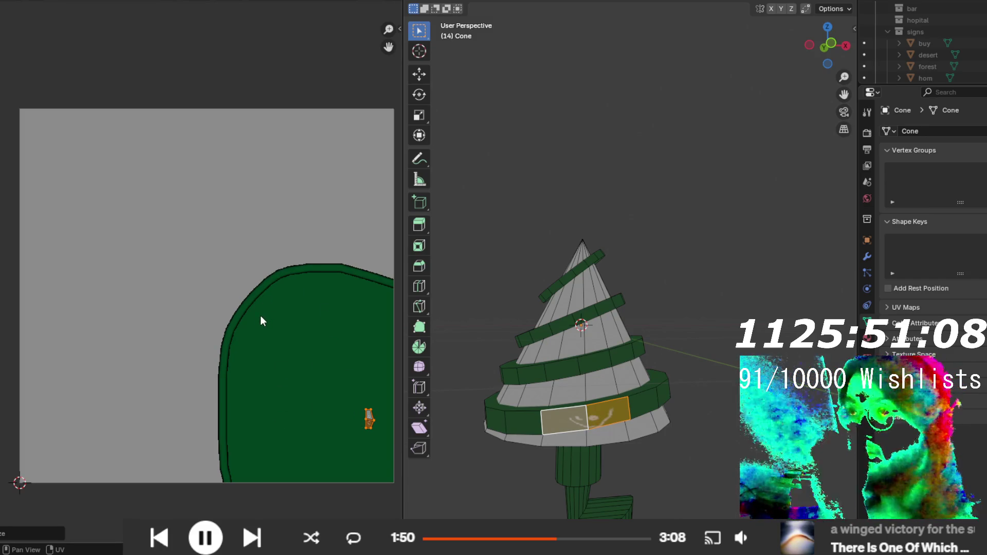
{"action": "scroll", "coordinate": [242, 342], "scroll_direction": "right", "scroll_amount": 5}
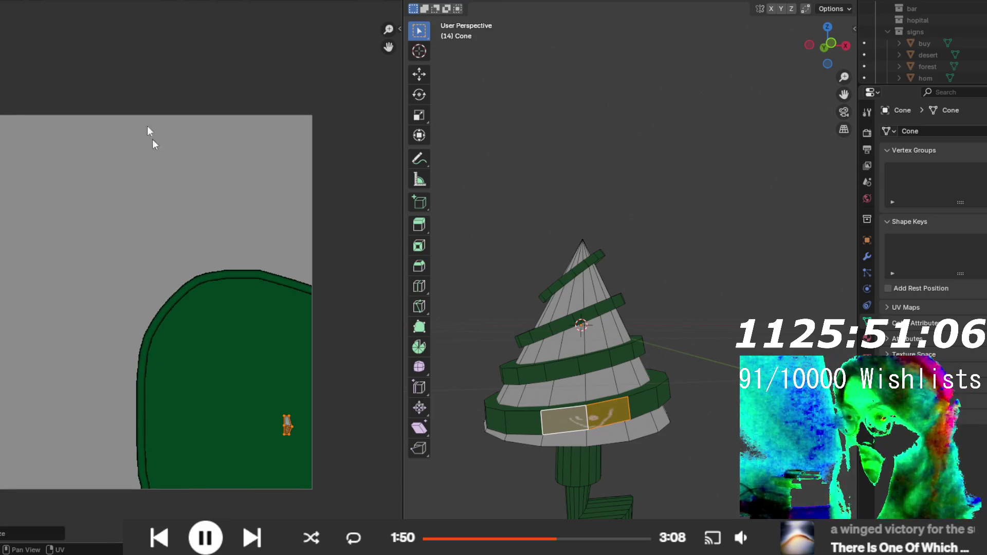
{"action": "scroll", "coordinate": [280, 244], "scroll_direction": "up", "scroll_amount": 5}
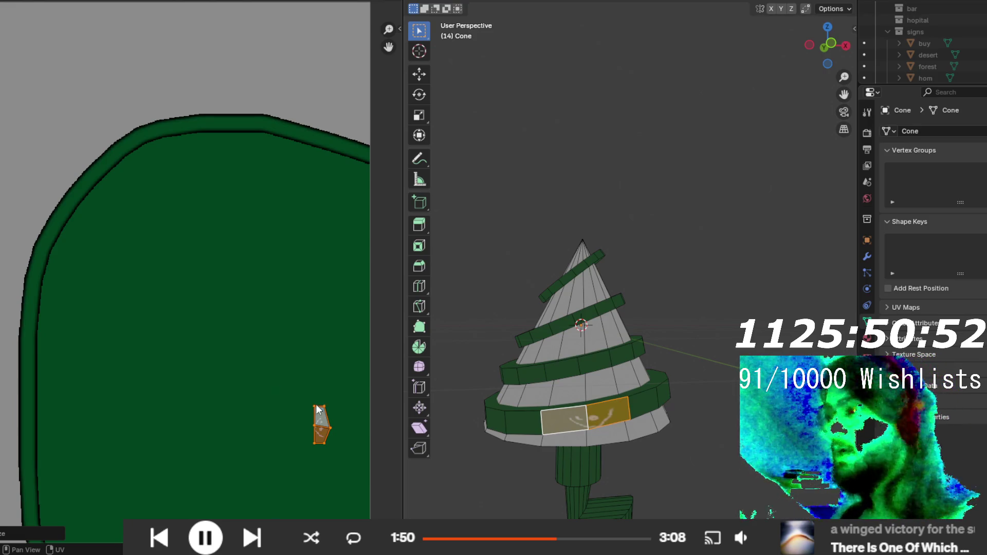
- Select the entire cone mesh in the viewport
{"action": "key", "text": "a"}
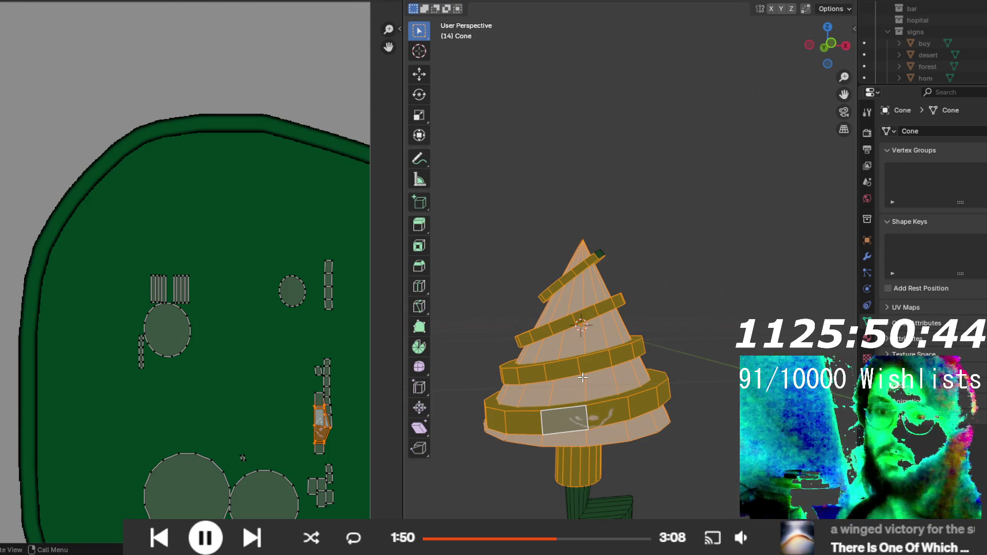
{"action": "scroll", "coordinate": [224, 264], "scroll_direction": "down", "scroll_amount": 3}
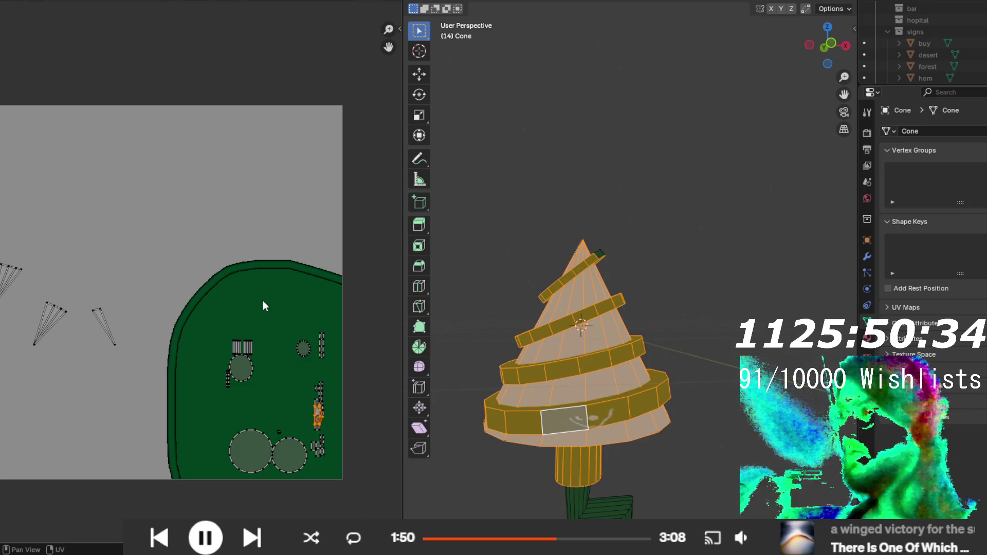
{"action": "scroll", "coordinate": [341, 462], "scroll_direction": "up", "scroll_amount": 3}
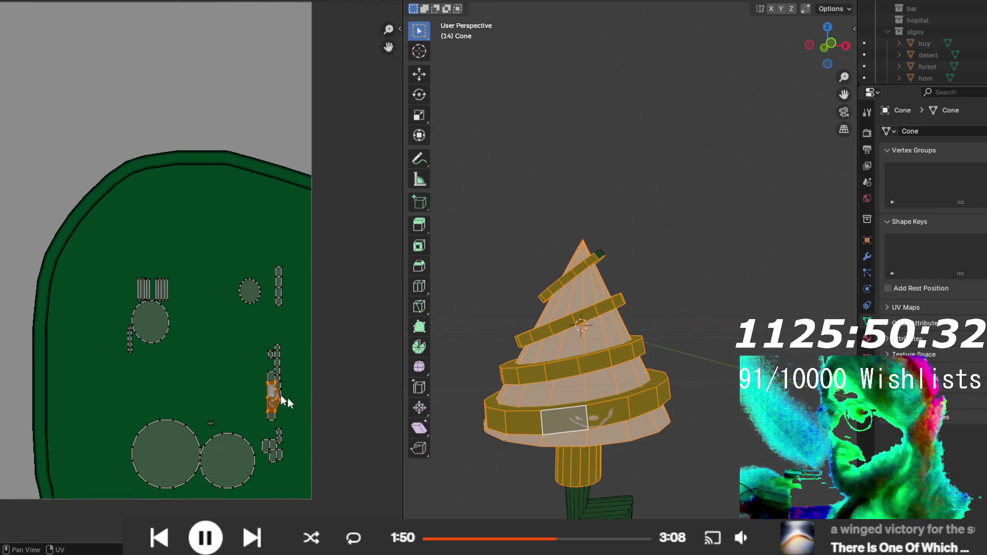
{"action": "scroll", "coordinate": [298, 406], "scroll_direction": "up", "scroll_amount": 4}
- Undo the UV scaling and earlier cone edits, return to the Layout workspace, and save
{"action": "key", "text": "s"}
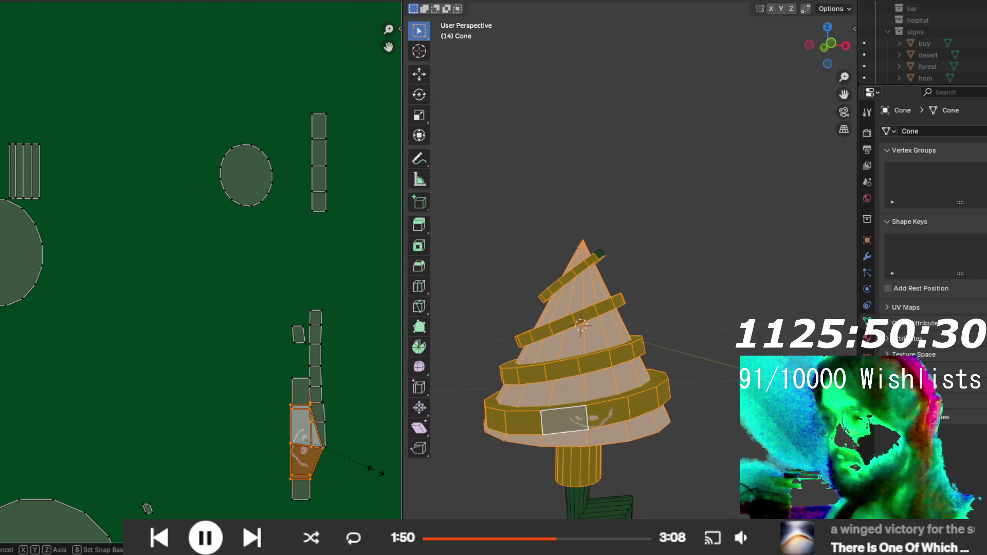
{"action": "left_click", "coordinate": [337, 471]}
{"action": "key", "text": "ctrl+z"}
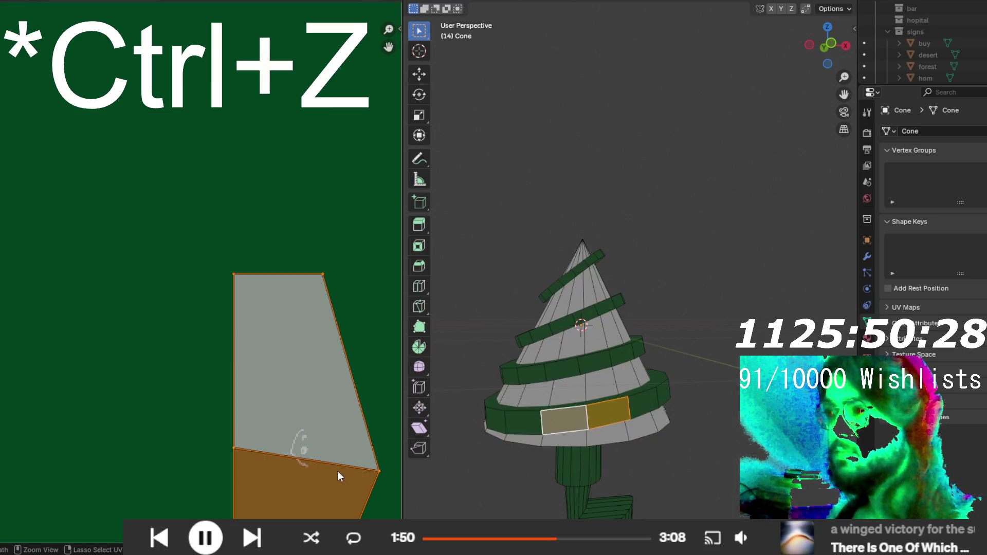
{"action": "key", "text": "ctrl+z"}
{"action": "key", "text": "ctrl+z"}
{"action": "key", "text": "ctrl+z"}
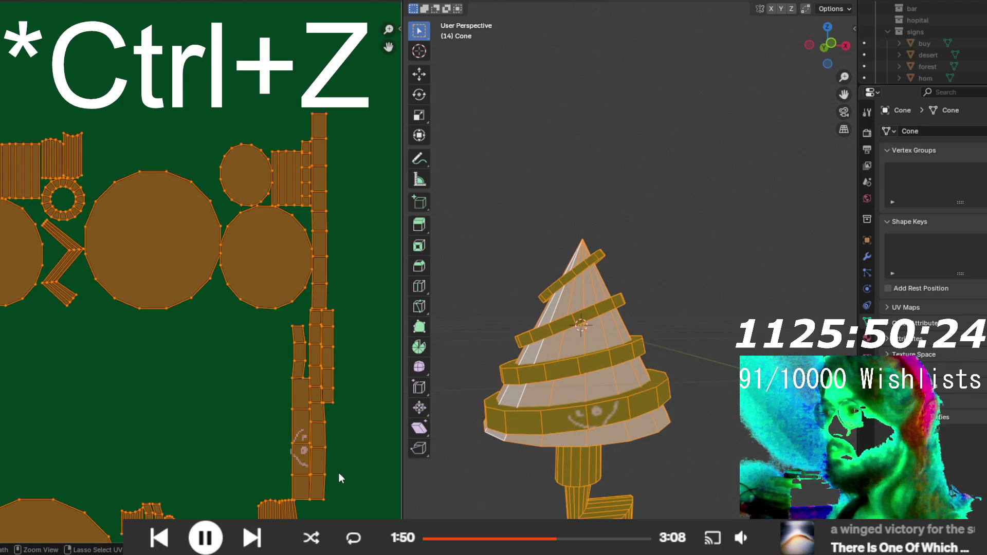
{"action": "key", "text": "ctrl+z"}
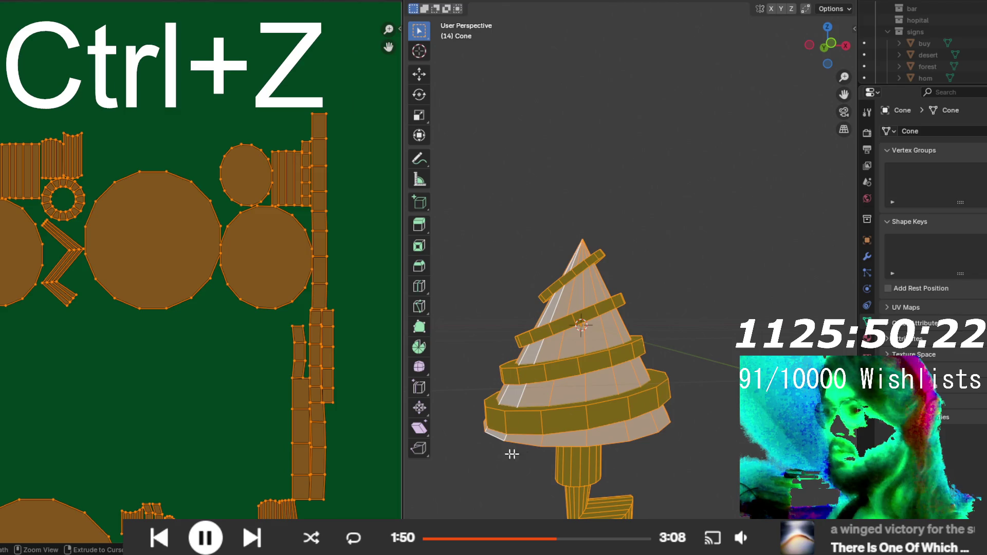
{"action": "key", "text": "ctrl+z"}
{"action": "key", "text": "ctrl+z"}
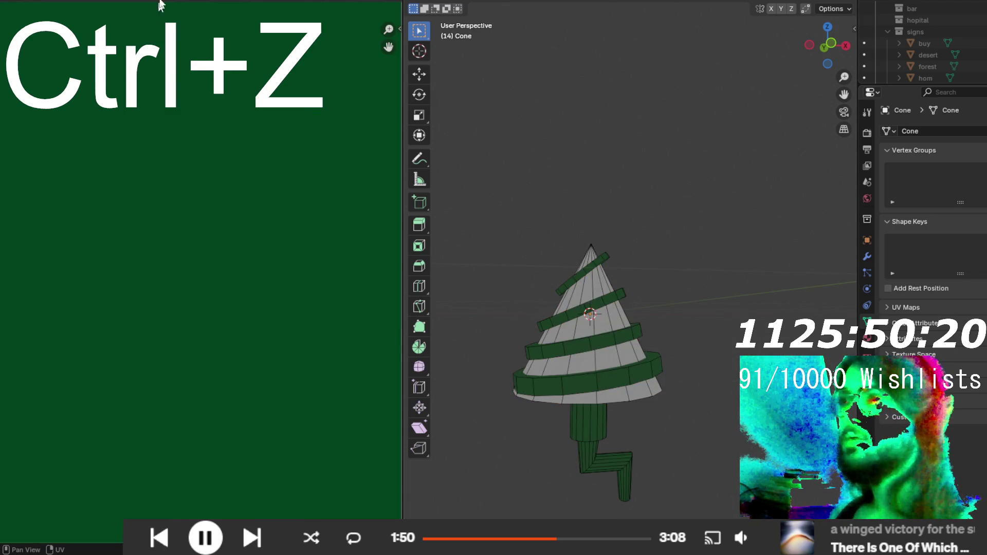
{"action": "key", "text": "ctrl+Page_Up"}
{"action": "key", "text": "ctrl+s"}
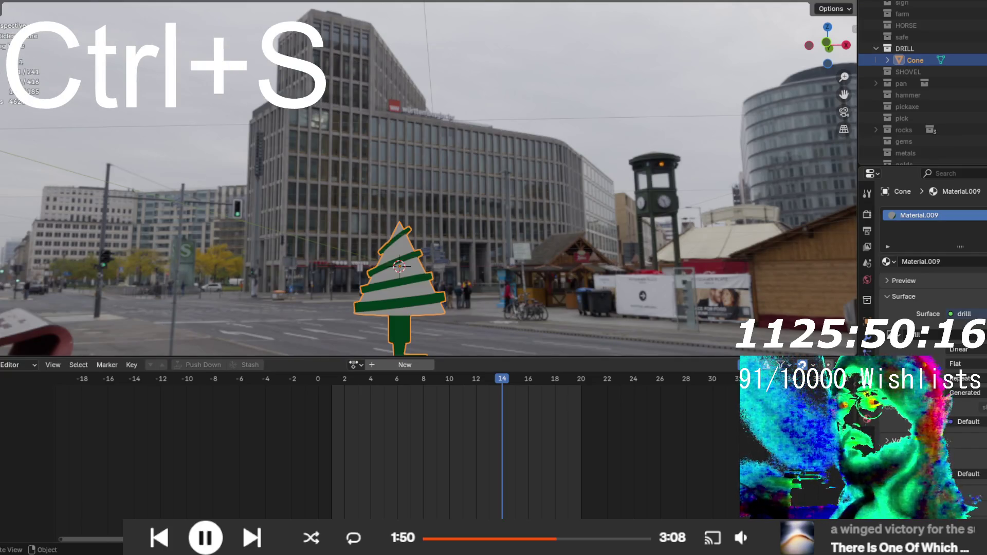
- Save the painted green-striped drill texture as drill.png in the props folder
{"action": "left_click", "coordinate": [10, 1]}
{"action": "mouse_move", "coordinate": [33, 156]}
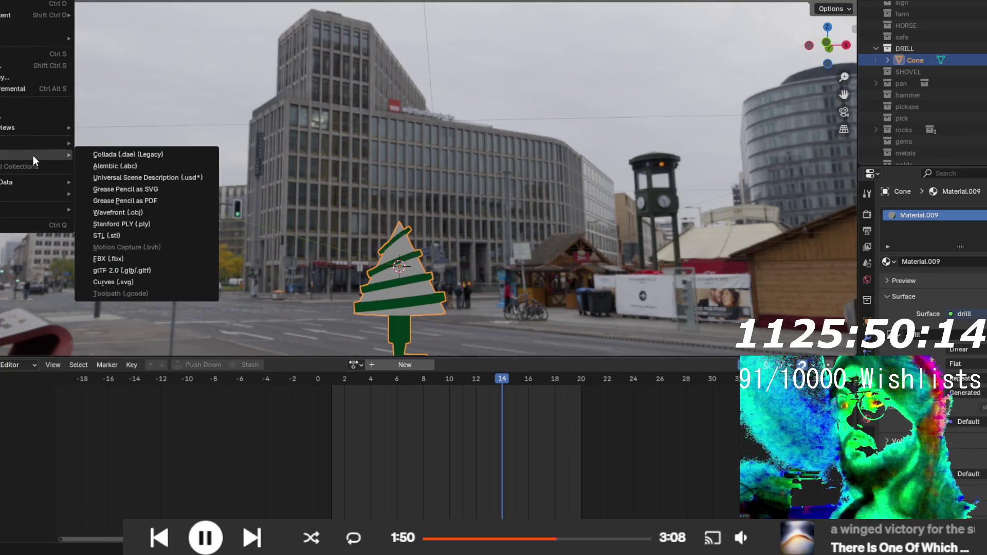
{"action": "key", "text": "Escape"}
{"action": "key", "text": "Escape"}
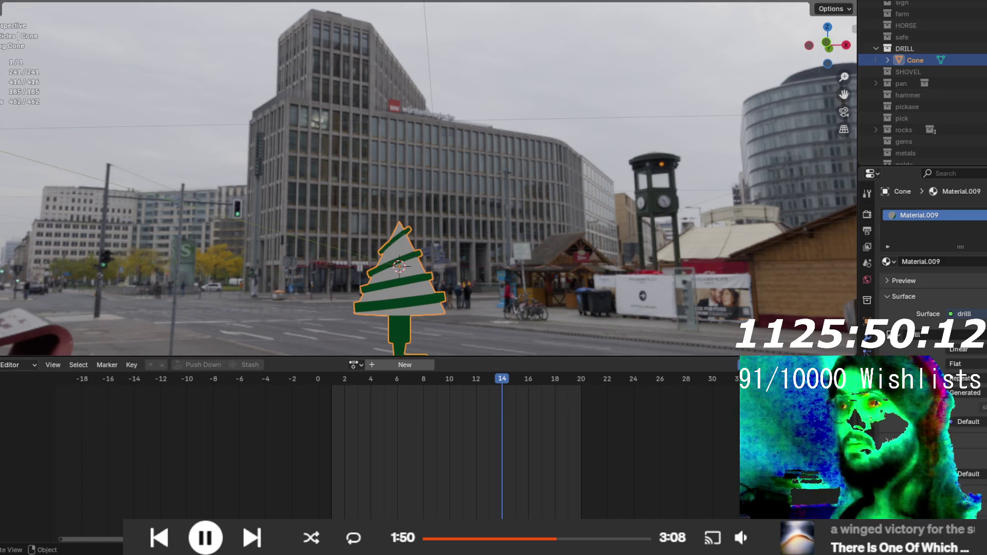
{"action": "key", "text": "ctrl+Page_Down"}
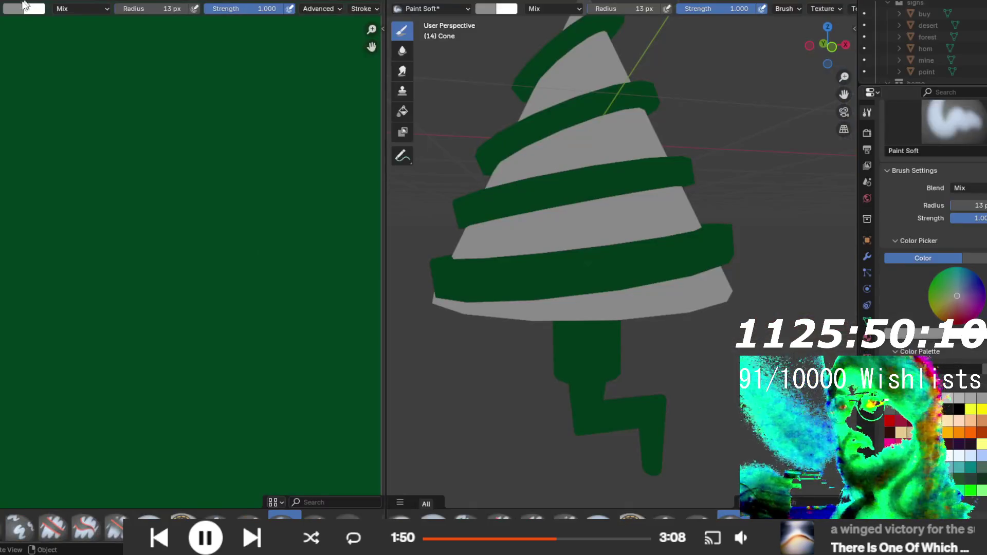
{"action": "left_click", "coordinate": [33, 1]}
{"action": "left_click", "coordinate": [72, 123]}
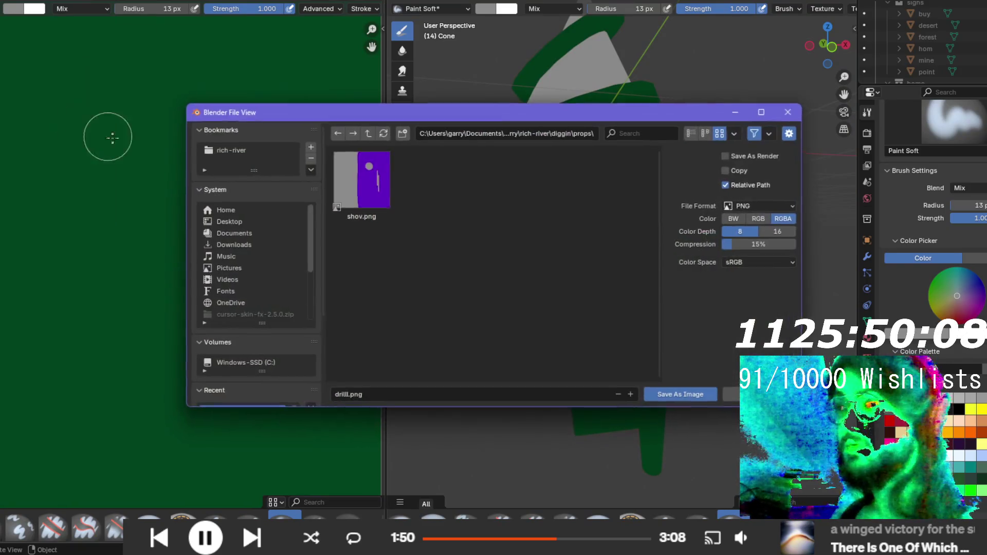
{"action": "left_click", "coordinate": [678, 394]}
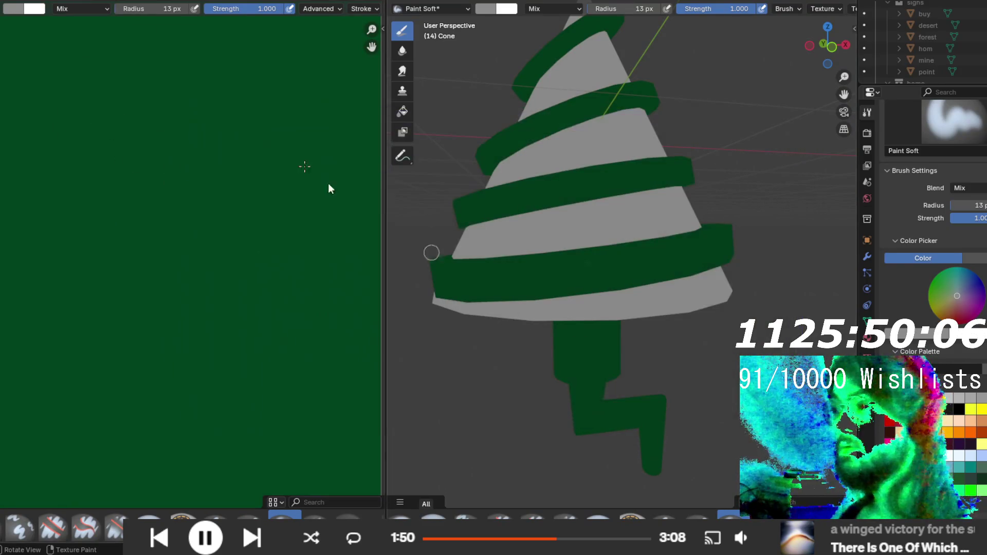
{"action": "key", "text": "ctrl+Page_Down"}
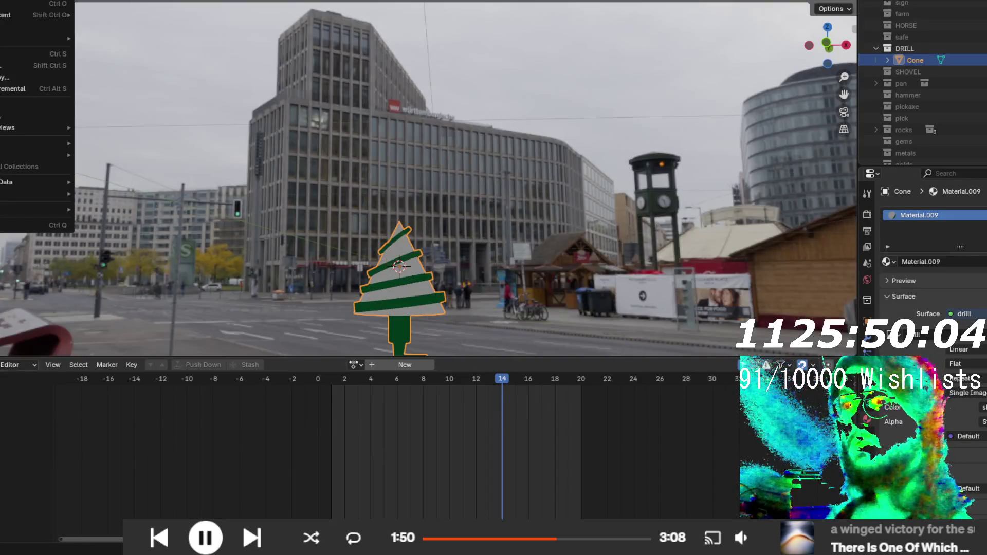
- Export the selected cone as Wavefront OBJ 'drill' into props, then save the blend file
{"action": "mouse_move", "coordinate": [36, 155]}
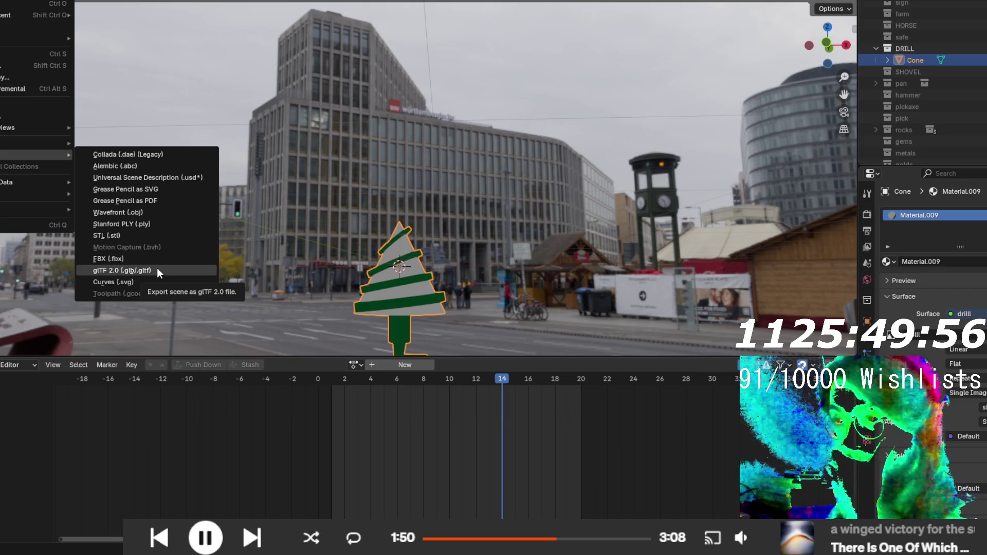
{"action": "left_click", "coordinate": [132, 211]}
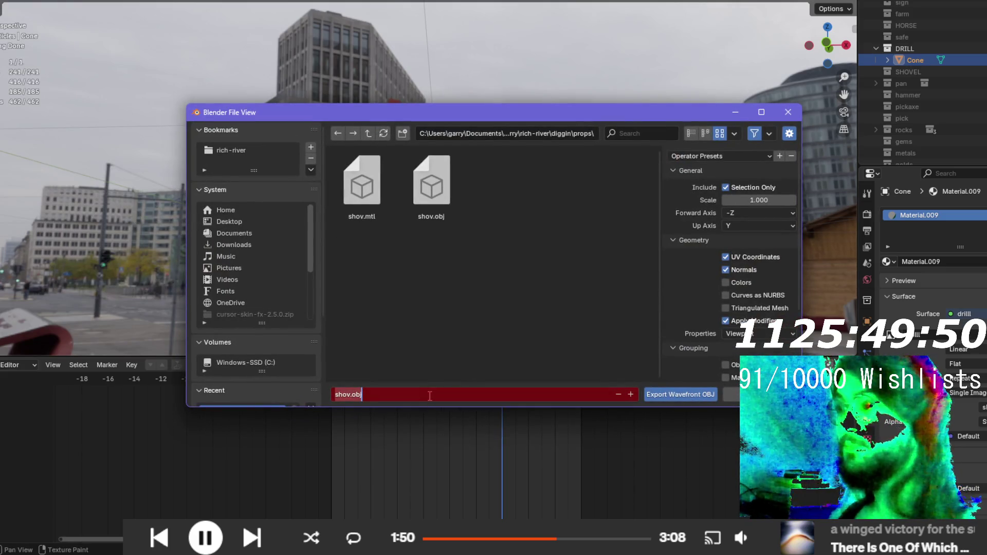
{"action": "type", "text": "drill"}
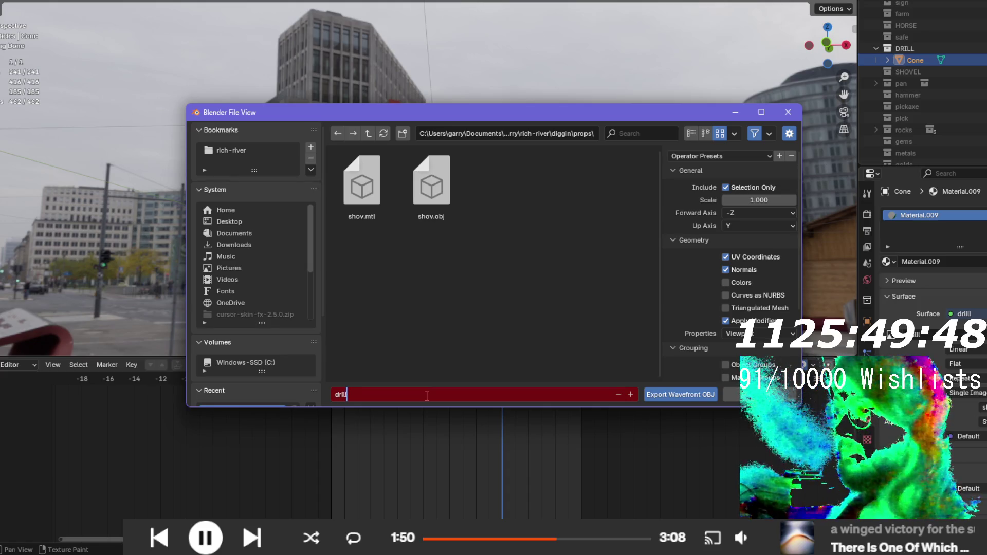
{"action": "key", "text": "Return"}
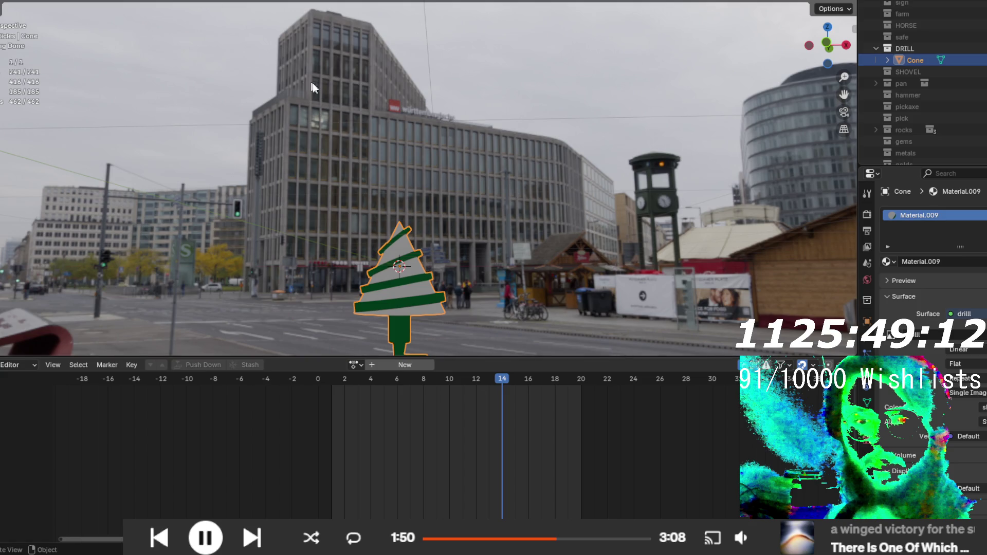
{"action": "key", "text": "ctrl+s"}
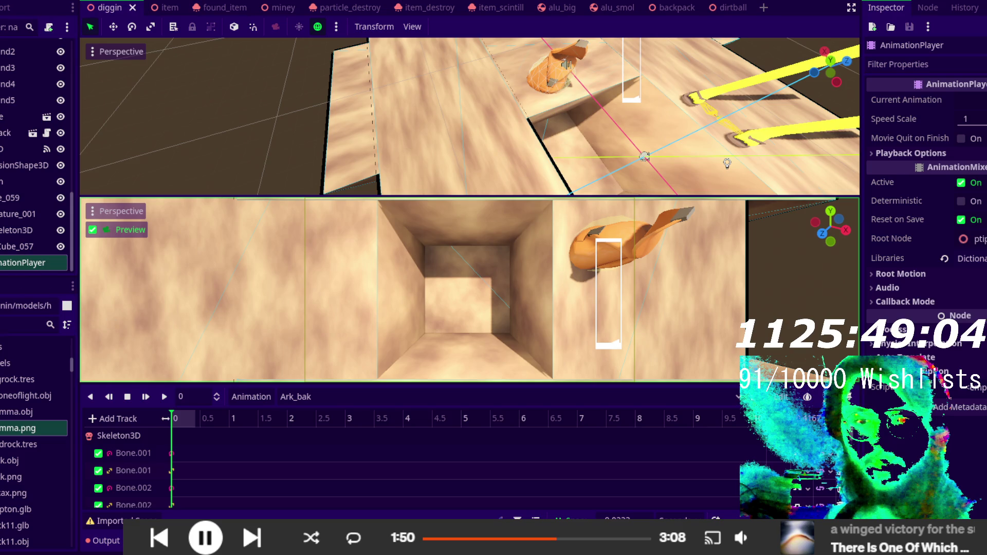
- Choose the Terrain node in the diggin scene as parent for a new node
{"action": "scroll", "coordinate": [20, 140], "scroll_direction": "up", "scroll_amount": 3}
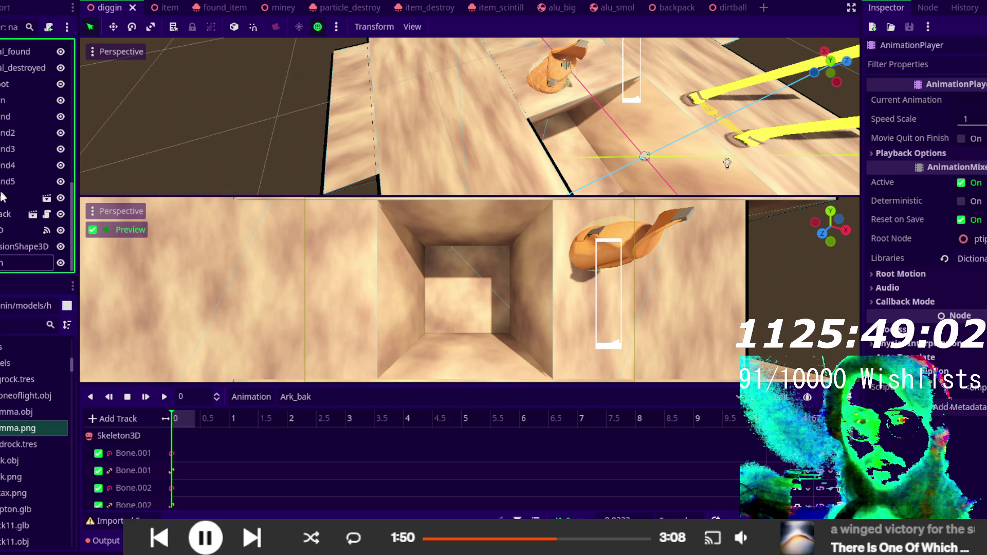
{"action": "left_click", "coordinate": [7, 105]}
{"action": "scroll", "coordinate": [12, 193], "scroll_direction": "up", "scroll_amount": 4}
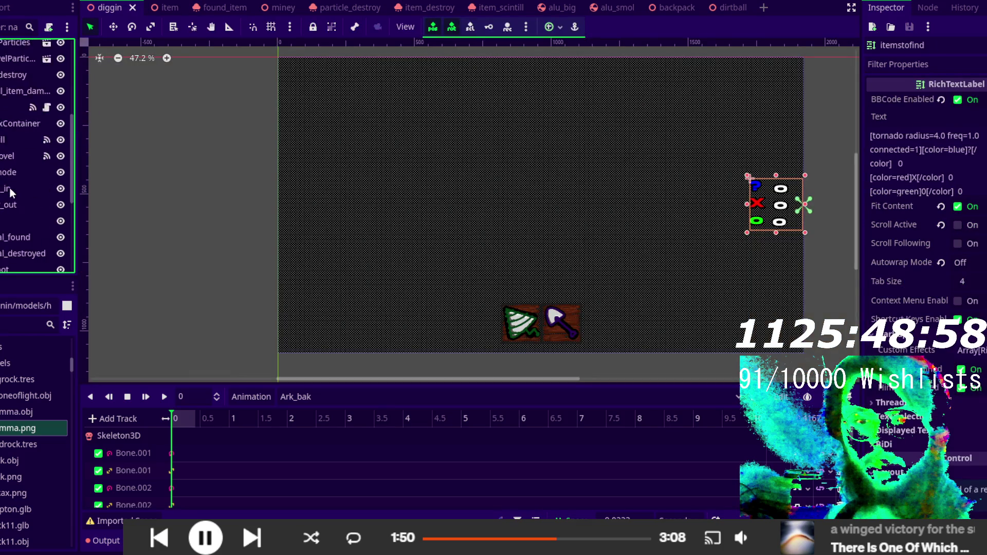
{"action": "scroll", "coordinate": [11, 193], "scroll_direction": "down", "scroll_amount": 7}
{"action": "left_click", "coordinate": [10, 100]}
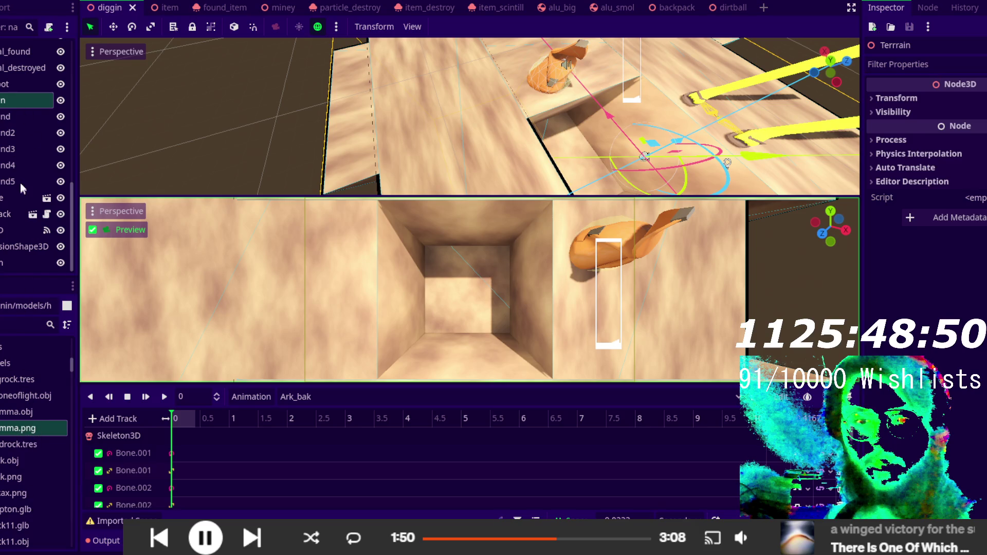
{"action": "key", "text": "ctrl+a"}
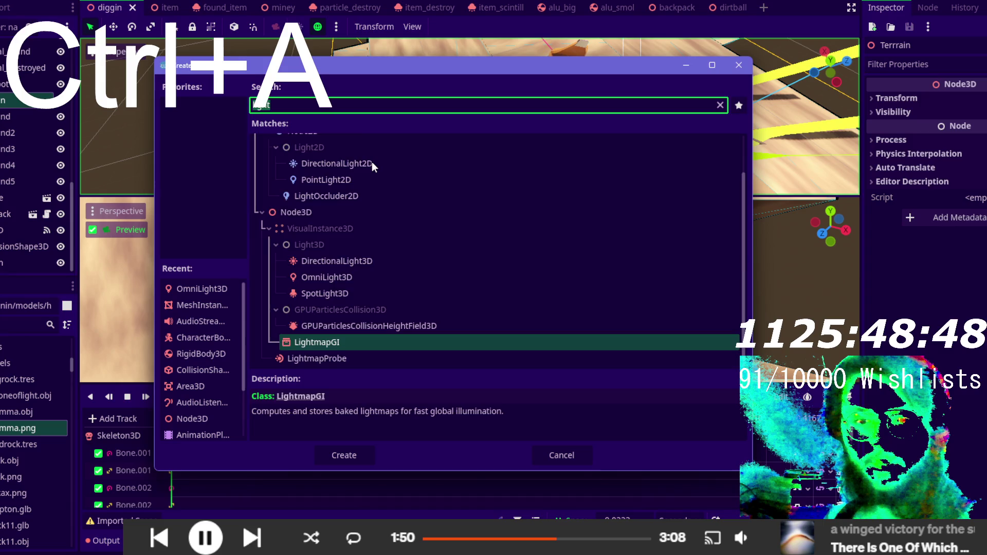
- Search 'mesh' and create a MeshInstance3D node under Terrain
{"action": "type", "text": "mesh"}
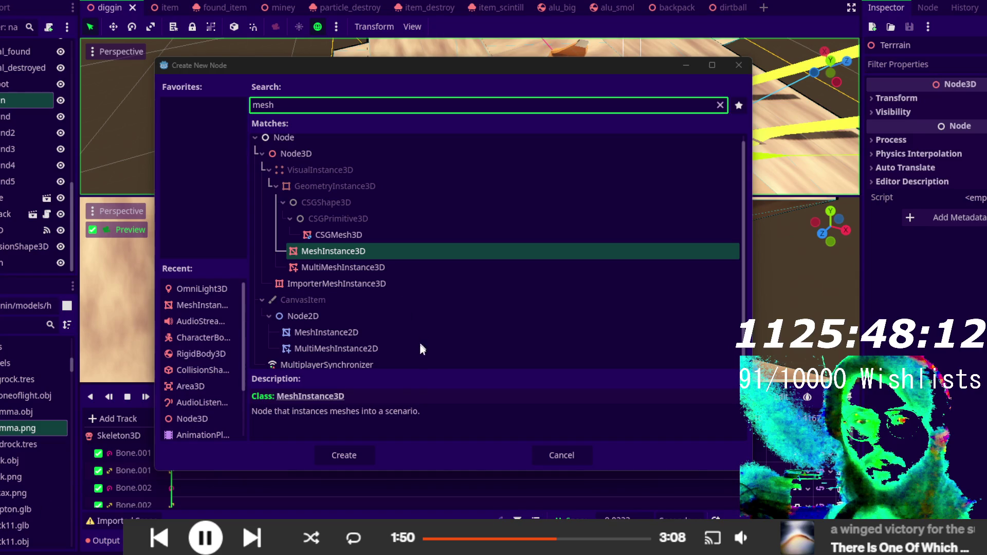
{"action": "left_click", "coordinate": [356, 460]}
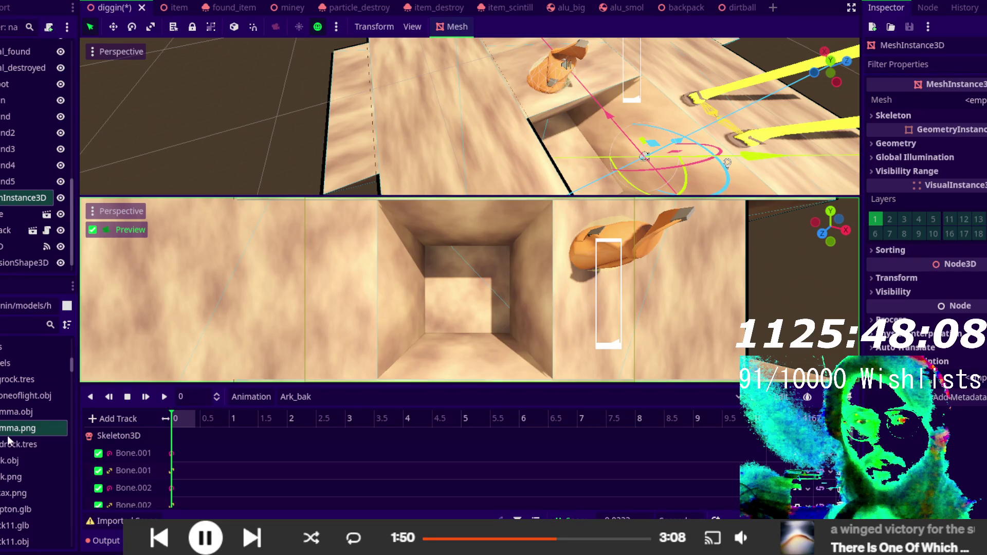
- Rename the new MeshInstance3D node to 'drill'
{"action": "scroll", "coordinate": [9, 441], "scroll_direction": "down", "scroll_amount": 4}
{"action": "scroll", "coordinate": [11, 465], "scroll_direction": "up", "scroll_amount": 4}
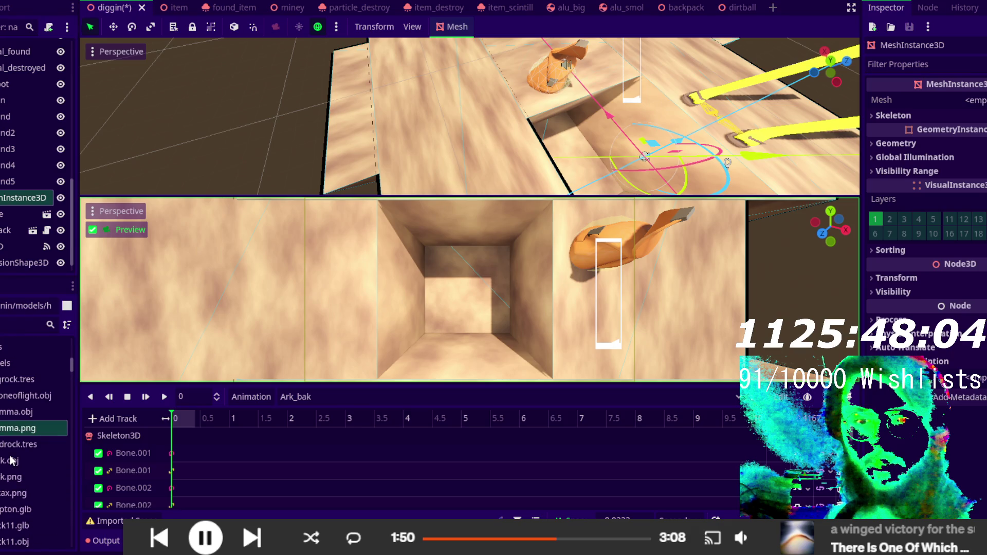
{"action": "scroll", "coordinate": [9, 452], "scroll_direction": "down", "scroll_amount": 4}
{"action": "scroll", "coordinate": [22, 445], "scroll_direction": "up", "scroll_amount": 4}
{"action": "scroll", "coordinate": [10, 437], "scroll_direction": "up", "scroll_amount": 1}
{"action": "scroll", "coordinate": [36, 442], "scroll_direction": "down", "scroll_amount": 10}
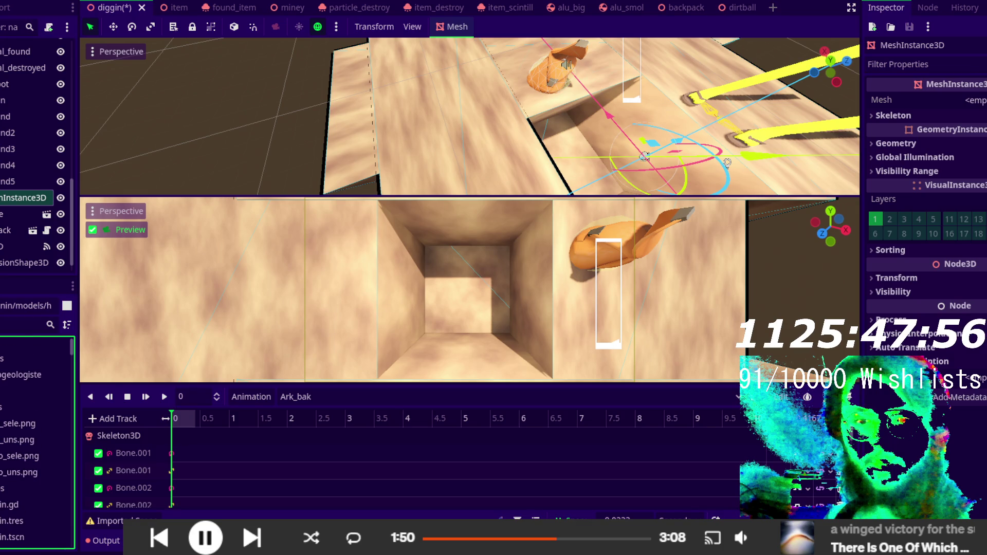
{"action": "scroll", "coordinate": [11, 401], "scroll_direction": "down", "scroll_amount": 3}
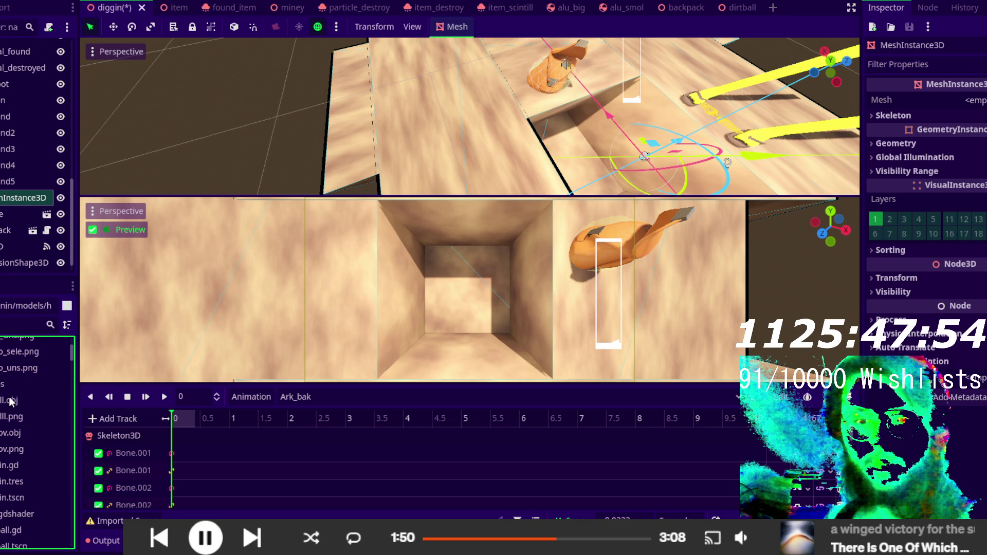
{"action": "left_click", "coordinate": [13, 202]}
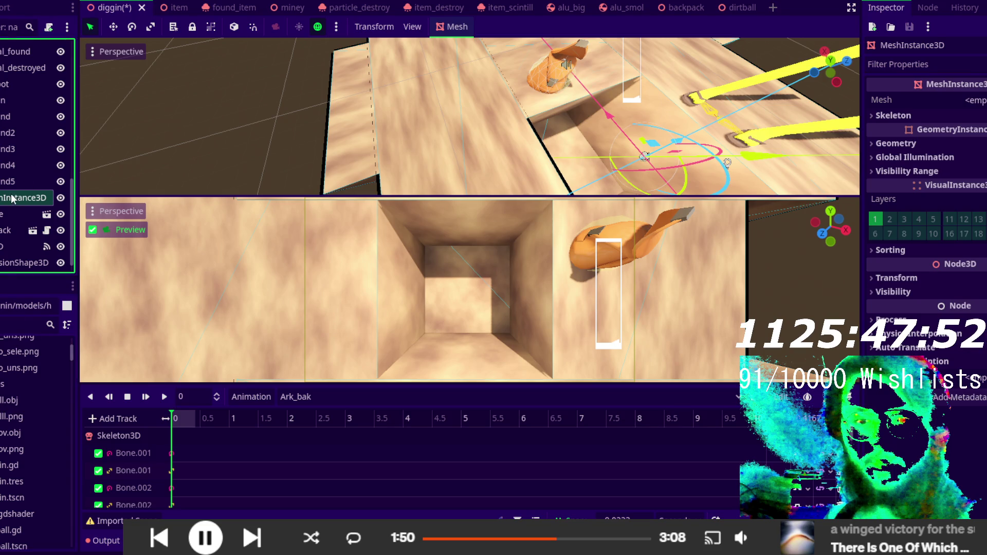
{"action": "left_click", "coordinate": [14, 200]}
{"action": "key", "text": "ctrl+a"}
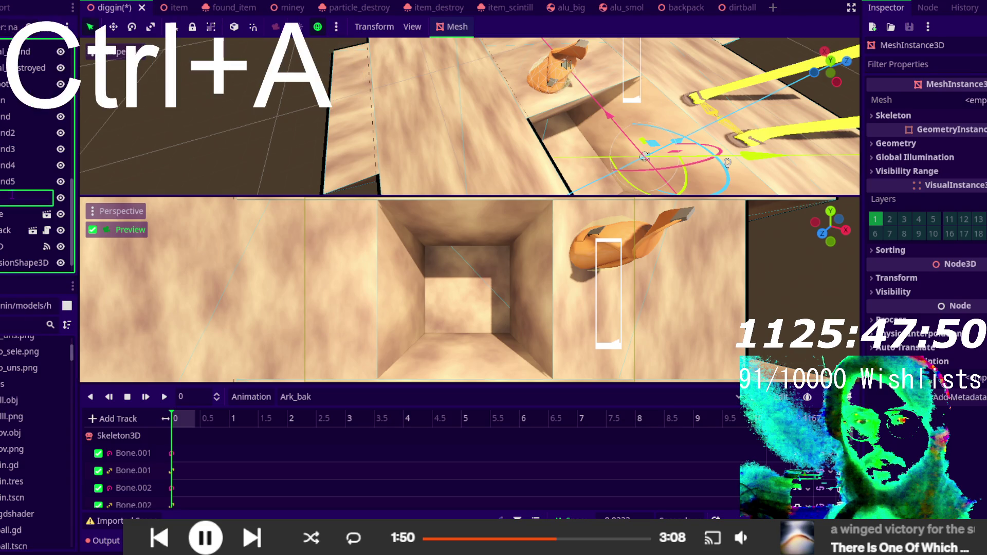
{"action": "type", "text": "drill"}
{"action": "key", "text": "Return"}
- Duplicate the drill node and rename the copy to 'shovel'
{"action": "key", "text": "ctrl+d"}
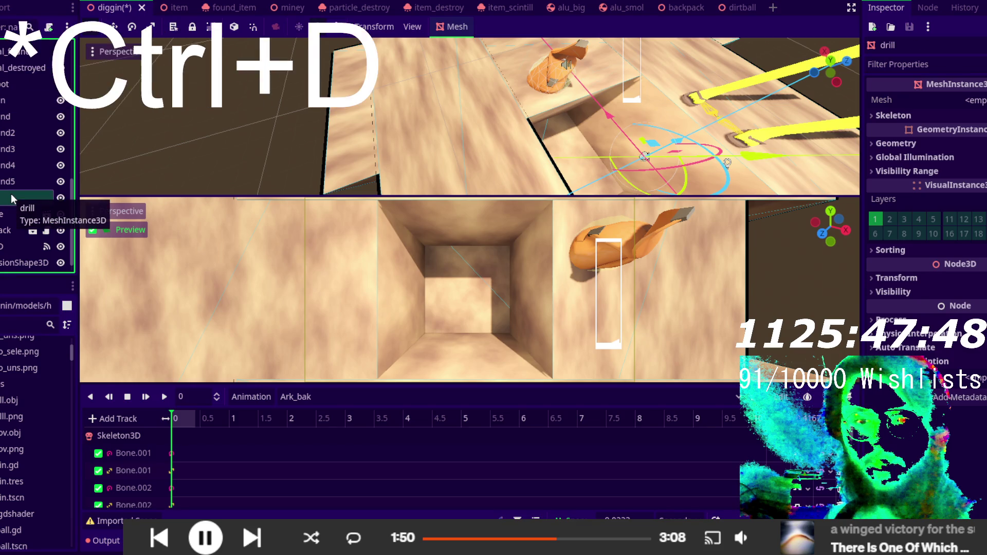
{"action": "left_click", "coordinate": [11, 217]}
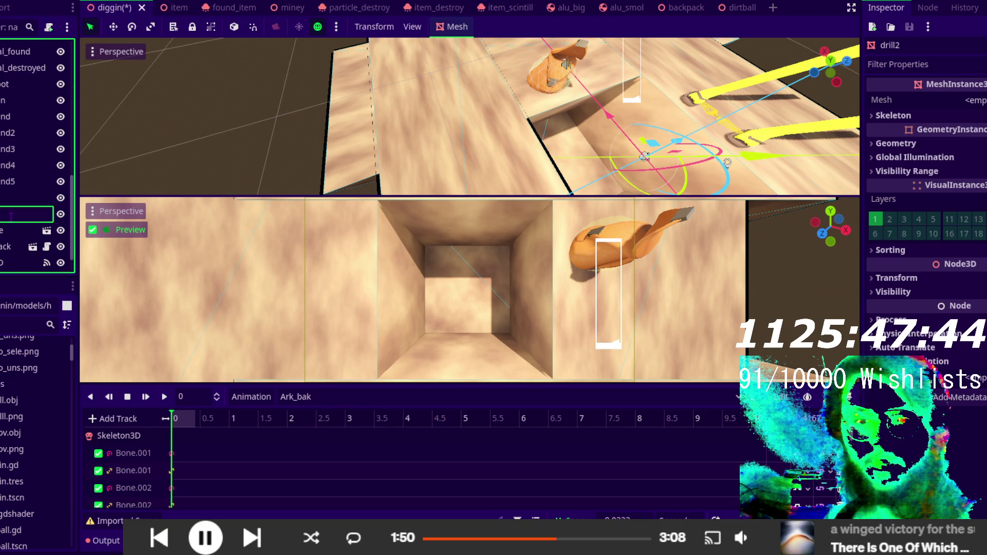
{"action": "type", "text": "shovel"}
{"action": "key", "text": "Return"}
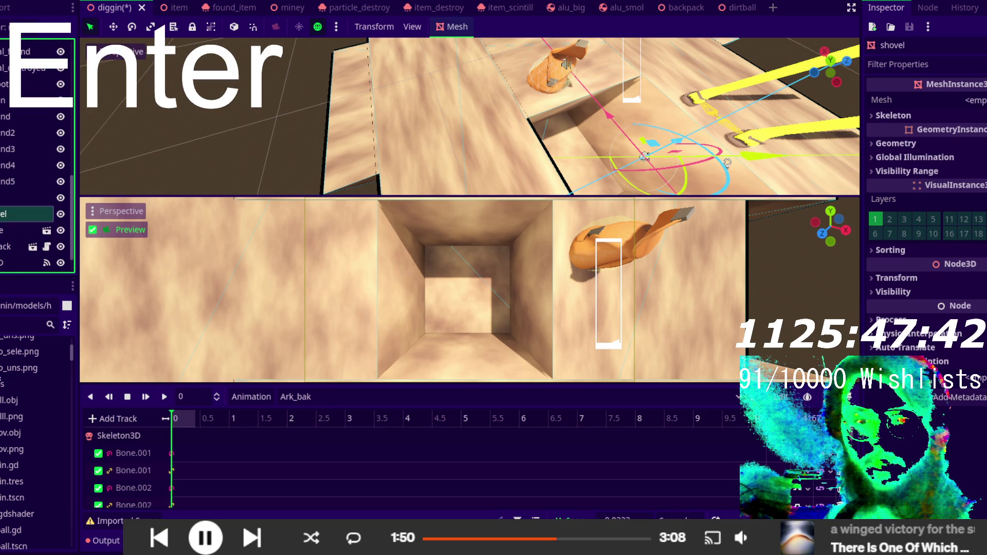
- Load shov.obj into the shovel node's Mesh and set its scale to 0.5
{"action": "mouse_move", "coordinate": [15, 433]}
{"action": "left_mouse_down"}
{"action": "mouse_move", "coordinate": [555, 118]}
{"action": "mouse_move", "coordinate": [411, 288]}
{"action": "mouse_move", "coordinate": [473, 288]}
{"action": "left_mouse_up"}
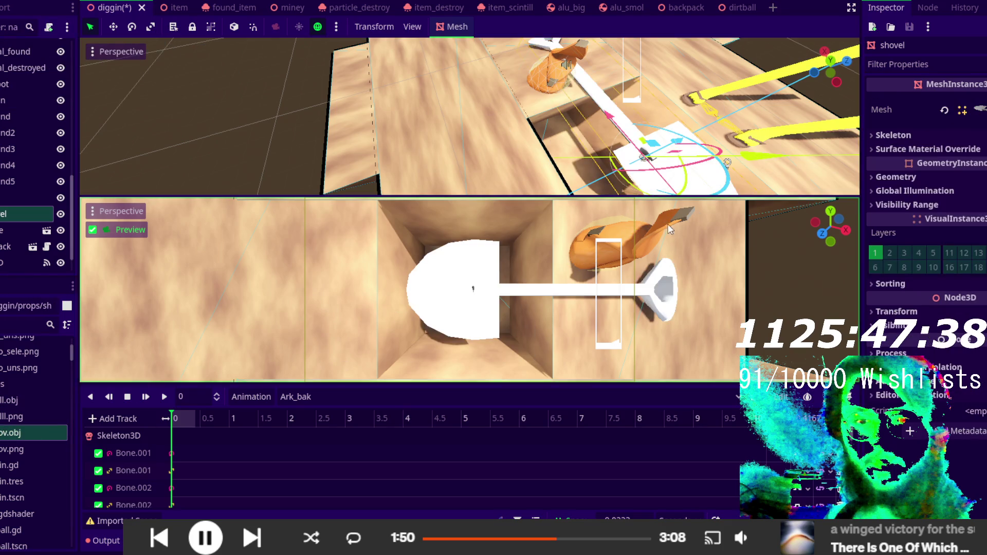
{"action": "left_click", "coordinate": [920, 311]}
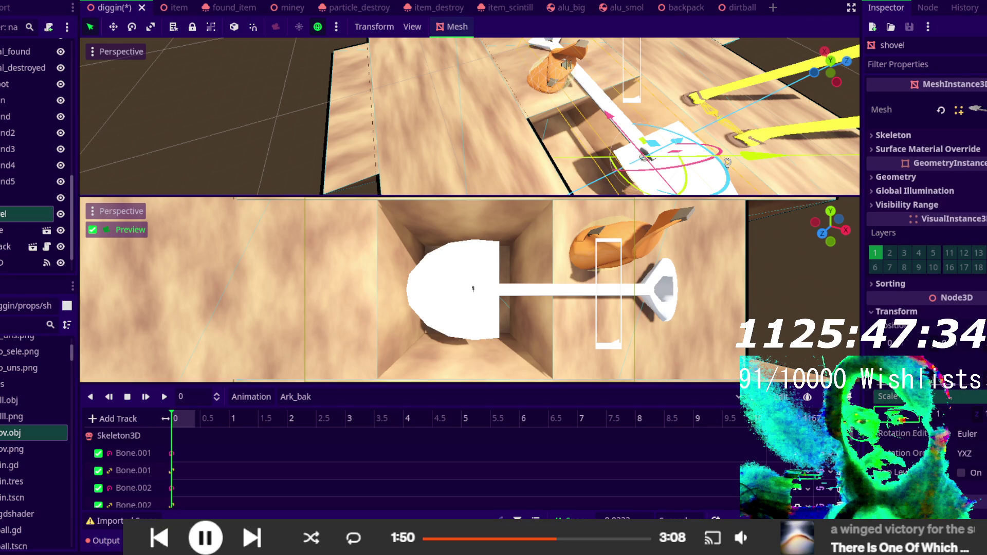
{"action": "type", "text": "0.5"}
{"action": "key", "text": "Return"}
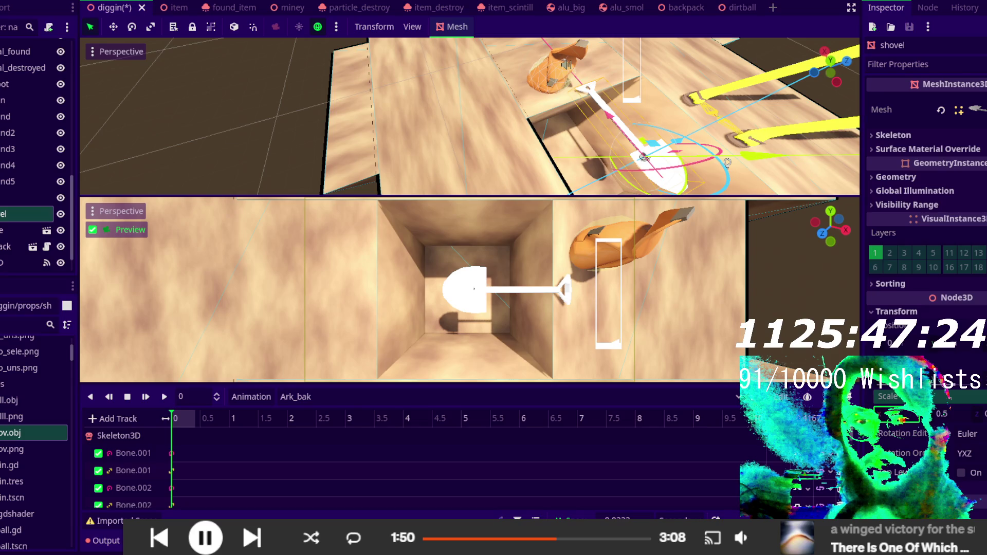
- Rotate and move the shovel so it leans beside the character near the hole
{"action": "left_click_drag", "start_coordinate": [671, 163], "coordinate": [672, 183]}
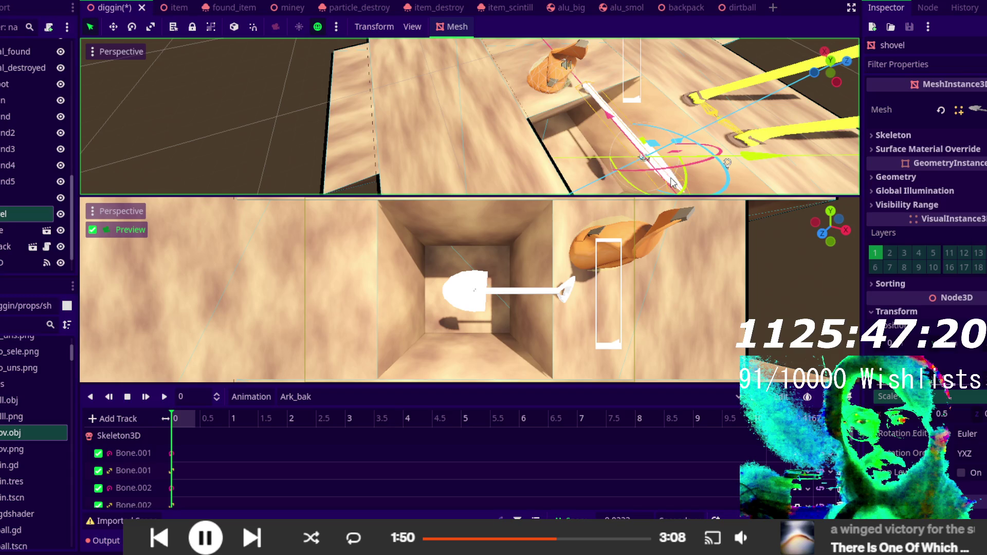
{"action": "mouse_move", "coordinate": [716, 154]}
{"action": "left_mouse_down"}
{"action": "mouse_move", "coordinate": [690, 174]}
{"action": "mouse_move", "coordinate": [707, 149]}
{"action": "mouse_move", "coordinate": [679, 156]}
{"action": "mouse_move", "coordinate": [683, 142]}
{"action": "mouse_move", "coordinate": [645, 171]}
{"action": "mouse_move", "coordinate": [687, 133]}
{"action": "left_mouse_up"}
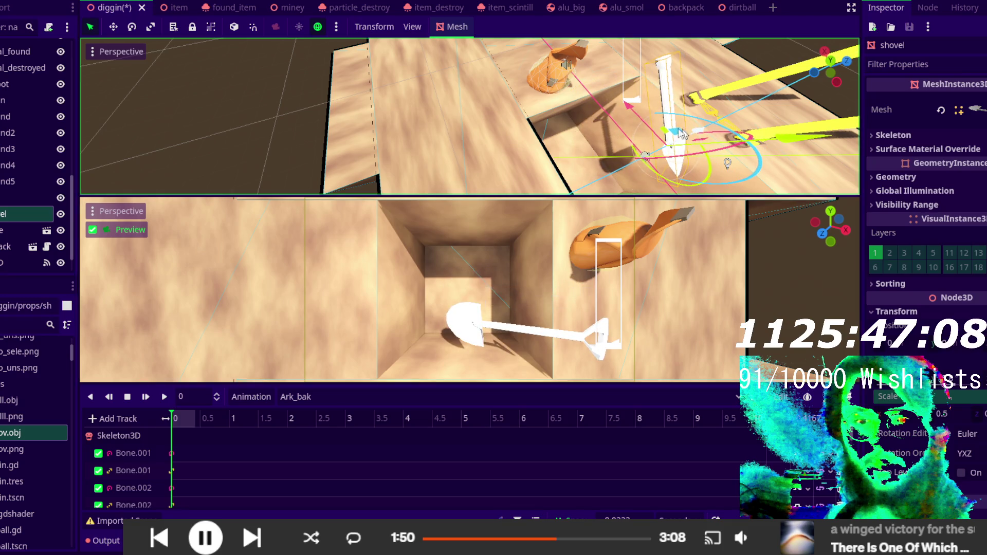
{"action": "left_click_drag", "start_coordinate": [628, 105], "coordinate": [579, 61]}
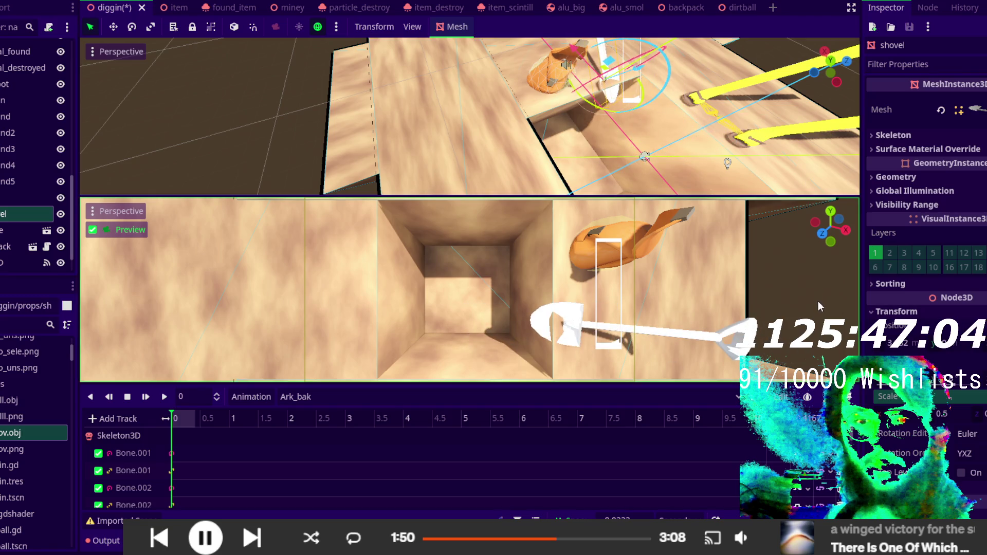
{"action": "mouse_move", "coordinate": [617, 114]}
{"action": "left_mouse_down"}
{"action": "mouse_move", "coordinate": [595, 106]}
{"action": "mouse_move", "coordinate": [653, 107]}
{"action": "left_mouse_up"}
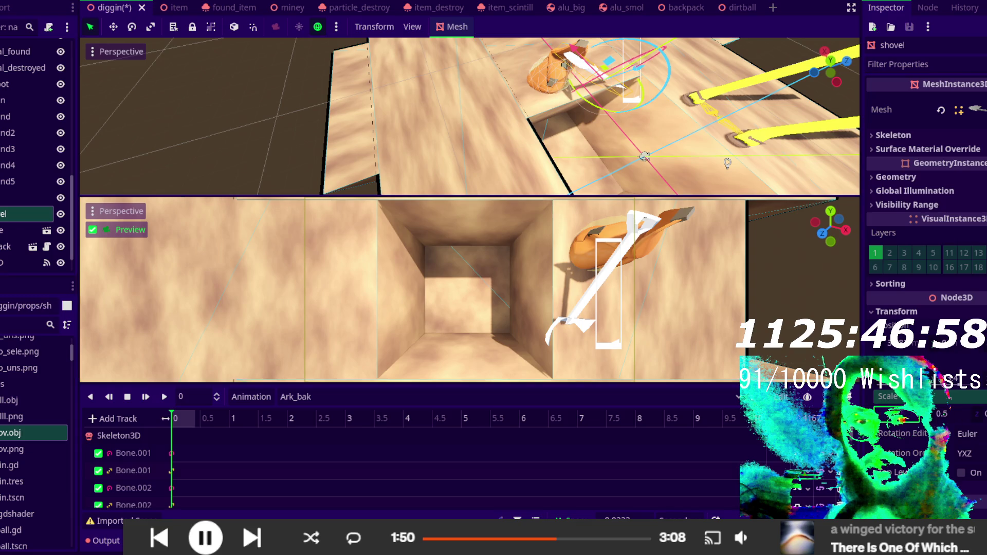
{"action": "key", "text": "Return"}
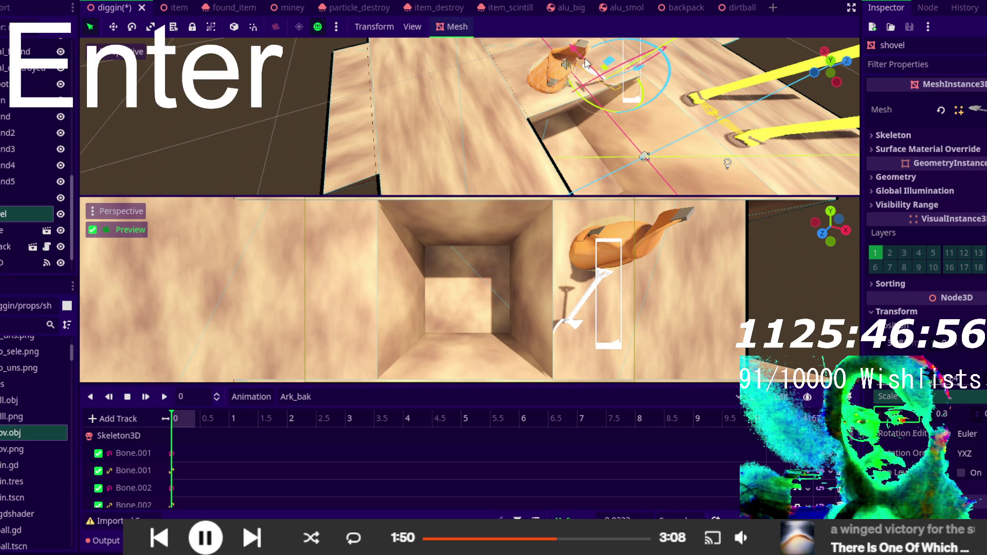
{"action": "scroll", "coordinate": [656, 75], "scroll_direction": "down", "scroll_amount": 3}
{"action": "mouse_move", "coordinate": [637, 46]}
{"action": "left_mouse_down"}
{"action": "mouse_move", "coordinate": [595, 87]}
{"action": "mouse_move", "coordinate": [616, 75]}
{"action": "mouse_move", "coordinate": [595, 80]}
{"action": "left_mouse_up"}
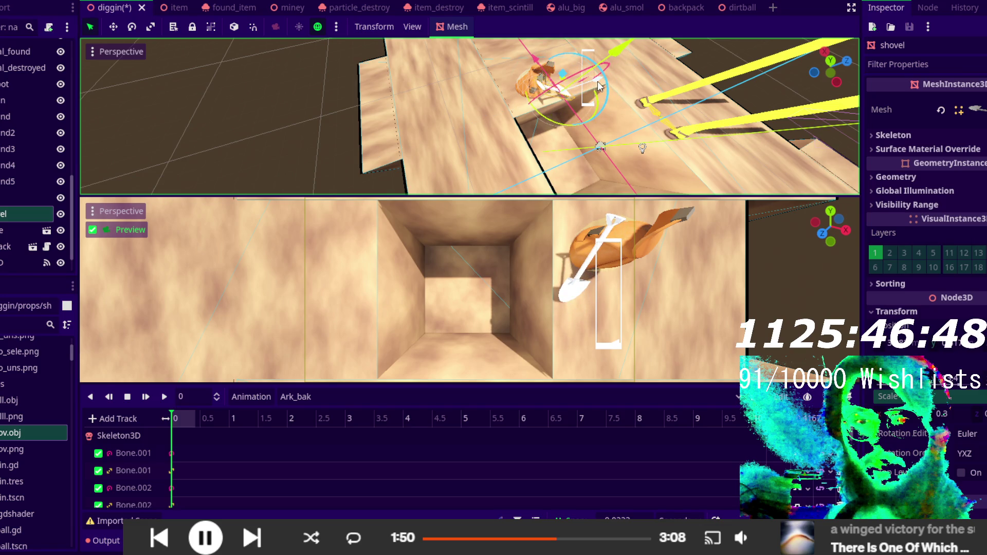
{"action": "left_click_drag", "start_coordinate": [555, 119], "coordinate": [549, 125]}
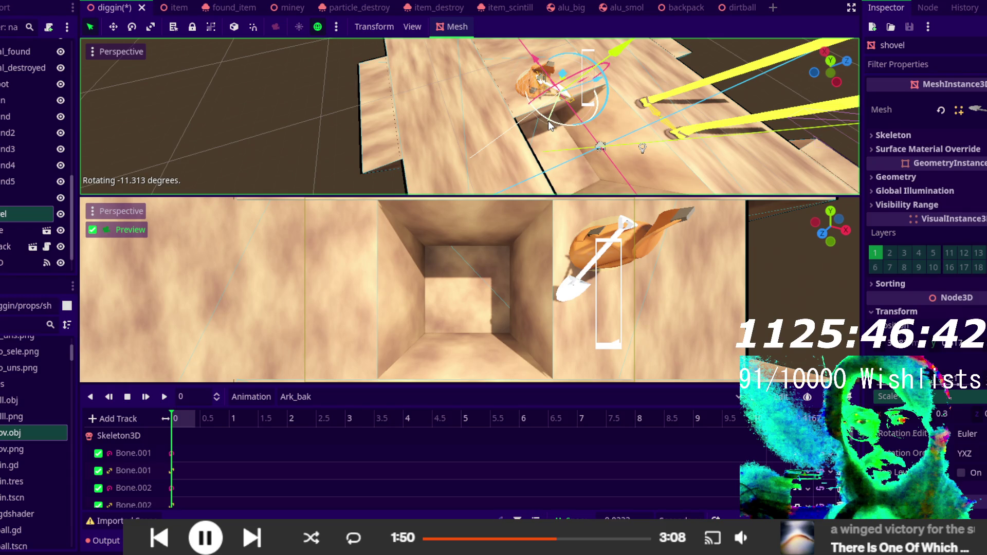
- Confirm the shovel's rotation and expand its Mesh and Surface 0 settings, dismissing the track prompt
{"action": "left_click", "coordinate": [550, 125]}
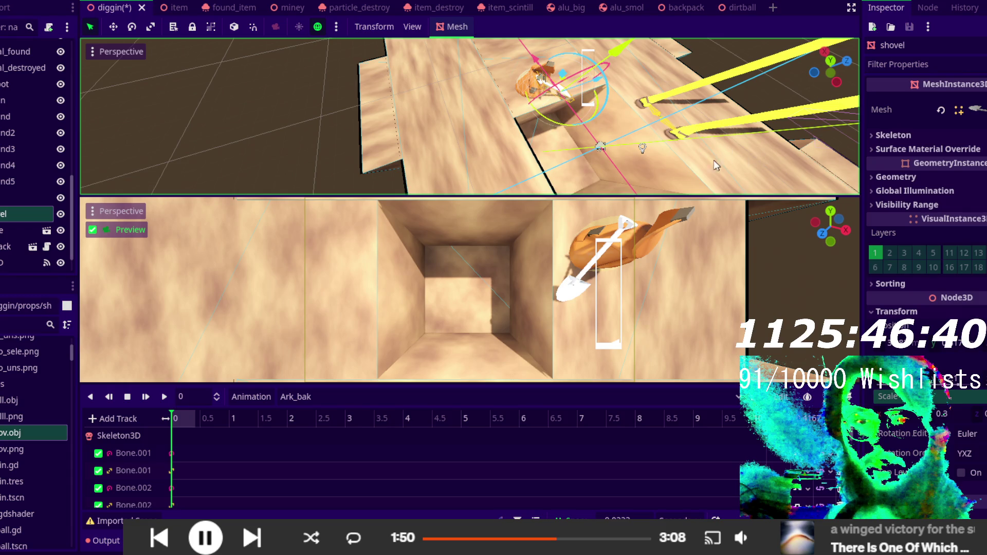
{"action": "left_click", "coordinate": [980, 109]}
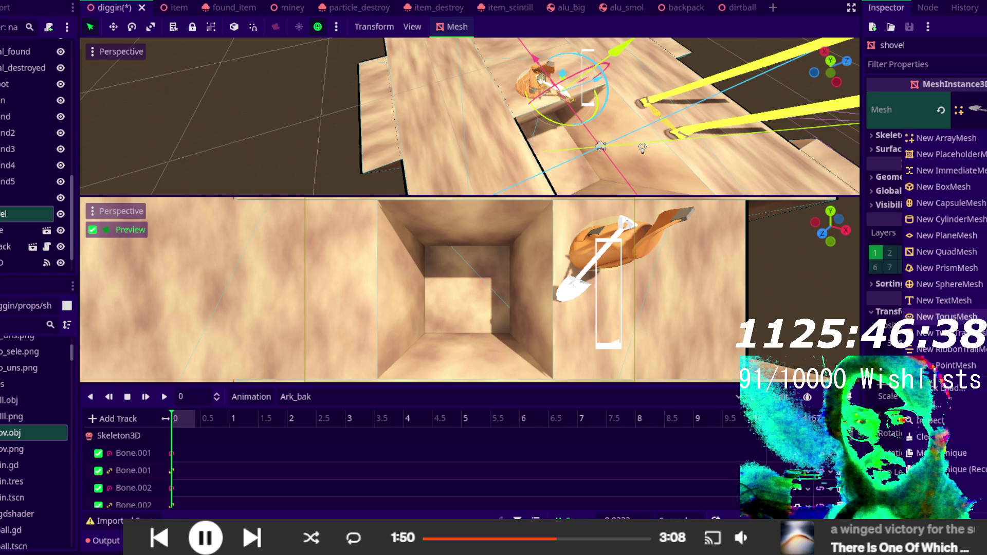
{"action": "left_click", "coordinate": [961, 469]}
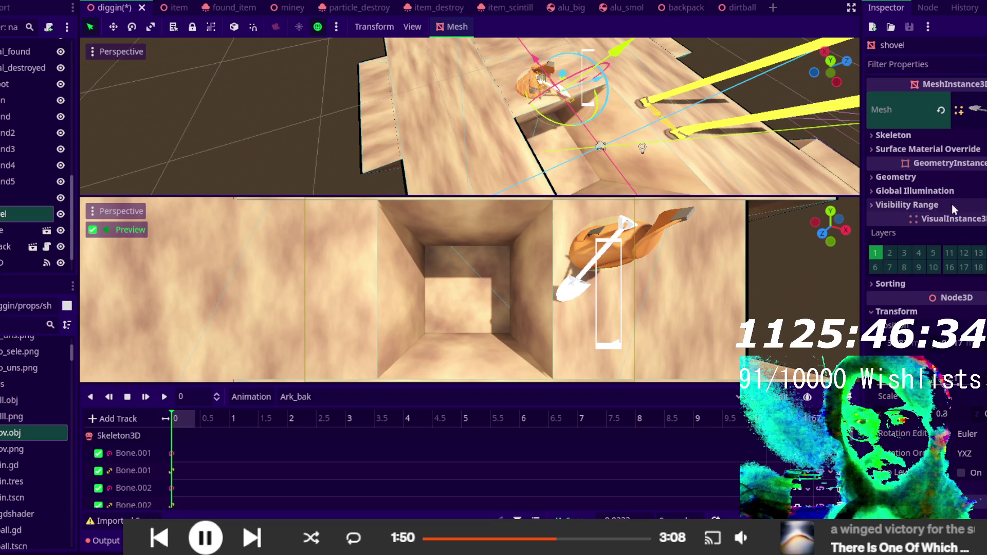
{"action": "left_click", "coordinate": [974, 110]}
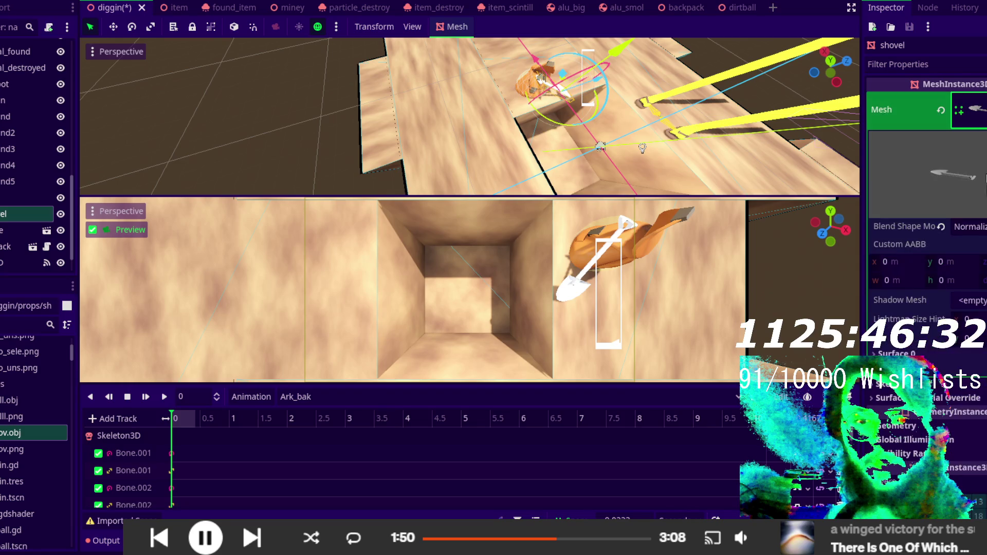
{"action": "left_click", "coordinate": [895, 354]}
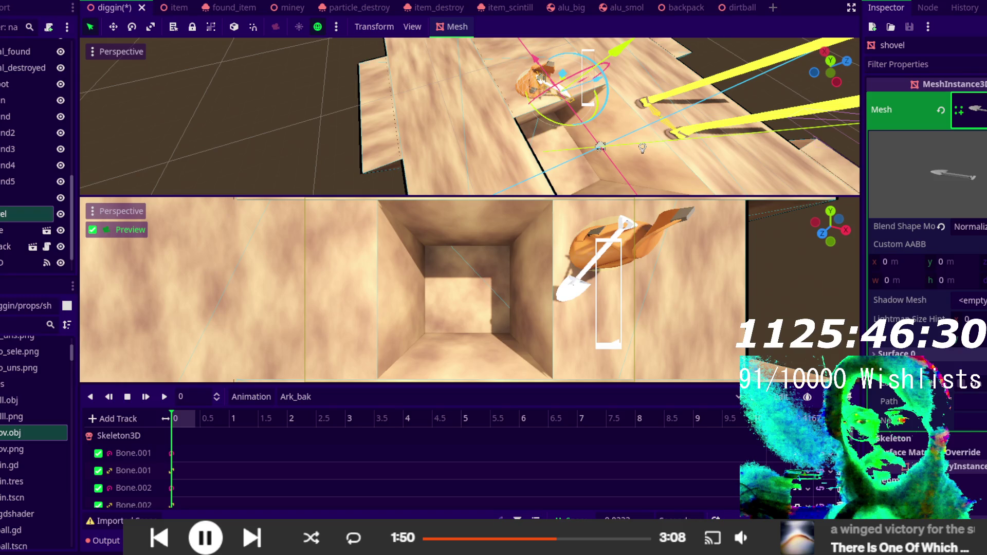
{"action": "left_click", "coordinate": [962, 399]}
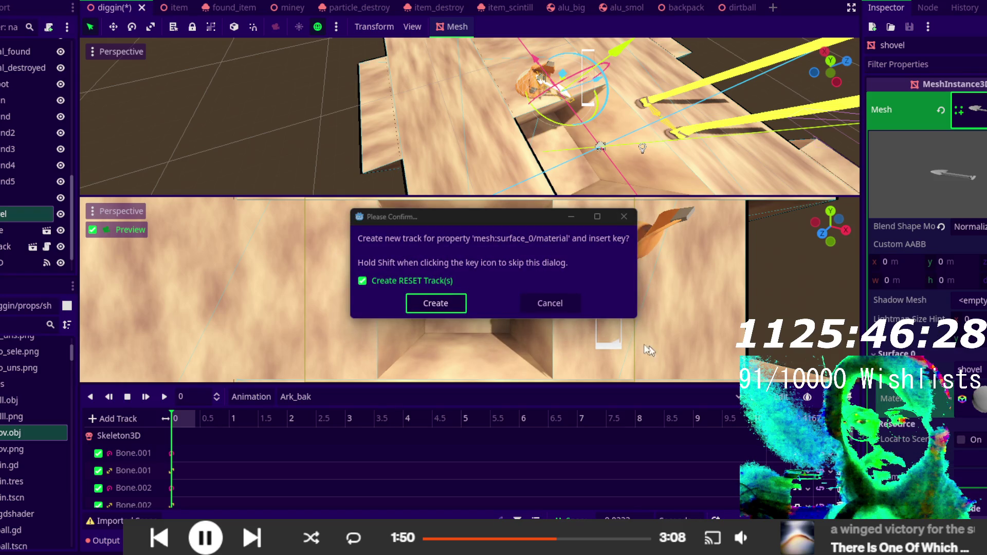
{"action": "left_click", "coordinate": [550, 304]}
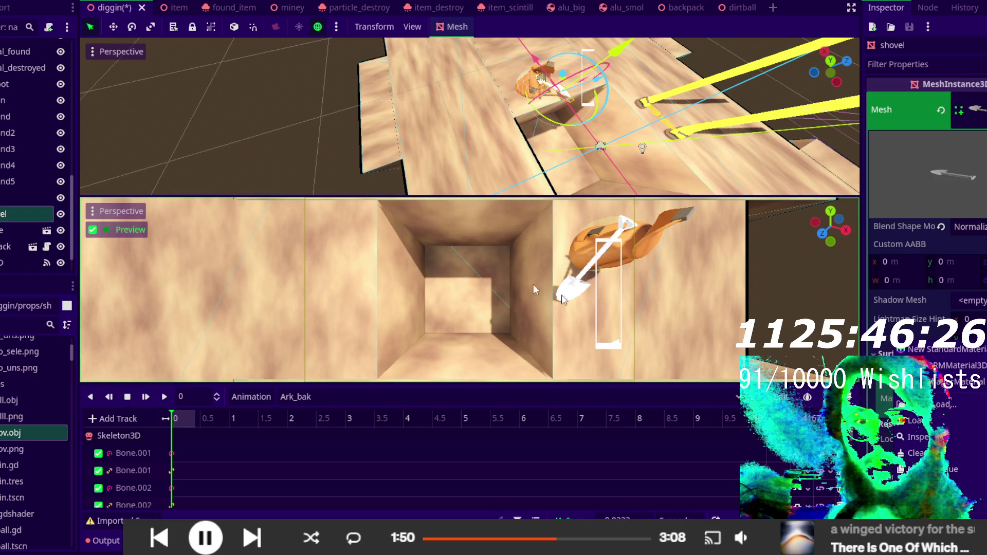
- Expand the Surface 0 material to reveal its shading properties
{"action": "scroll", "coordinate": [7, 196], "scroll_direction": "down", "scroll_amount": 2}
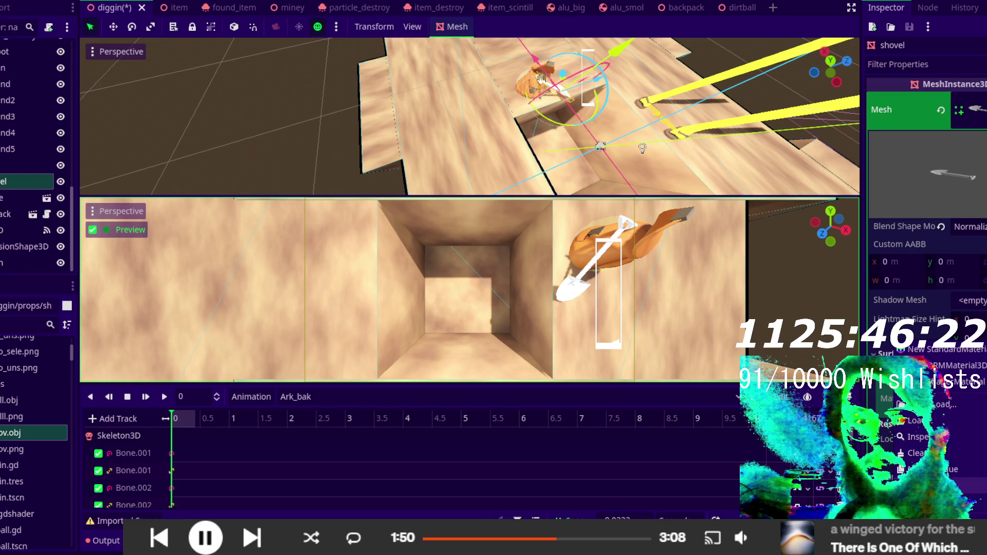
{"action": "left_click", "coordinate": [950, 469]}
{"action": "left_click", "coordinate": [972, 398]}
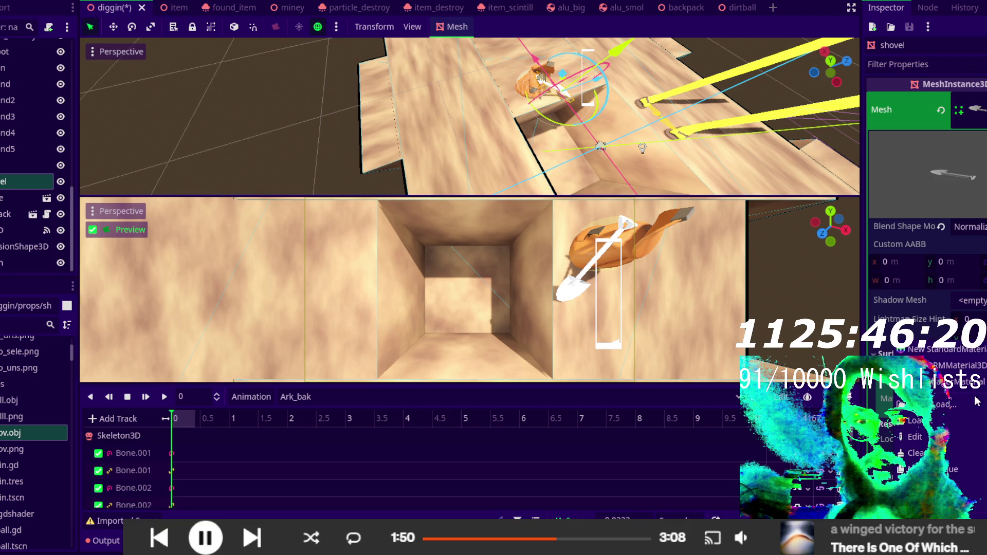
{"action": "key", "text": "Escape"}
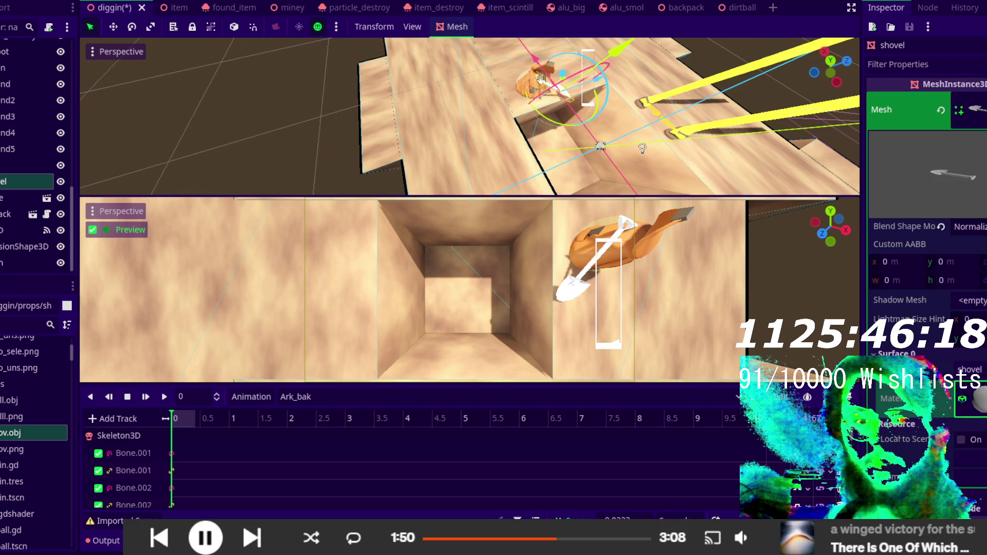
{"action": "left_click", "coordinate": [971, 399]}
{"action": "scroll", "coordinate": [925, 309], "scroll_direction": "down", "scroll_amount": 5}
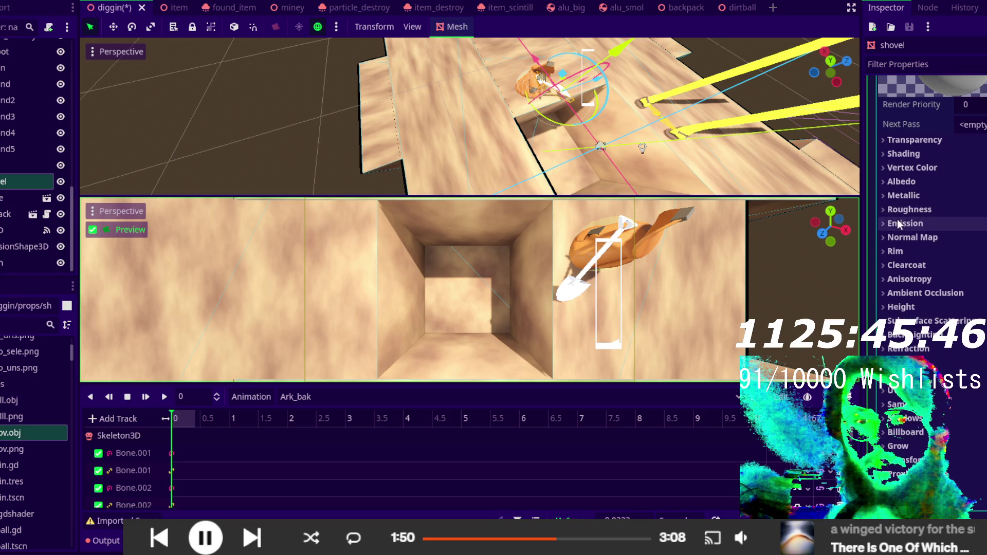
- Assign shov.png as the shovel material's Albedo texture and orbit to inspect it
{"action": "left_click", "coordinate": [896, 187]}
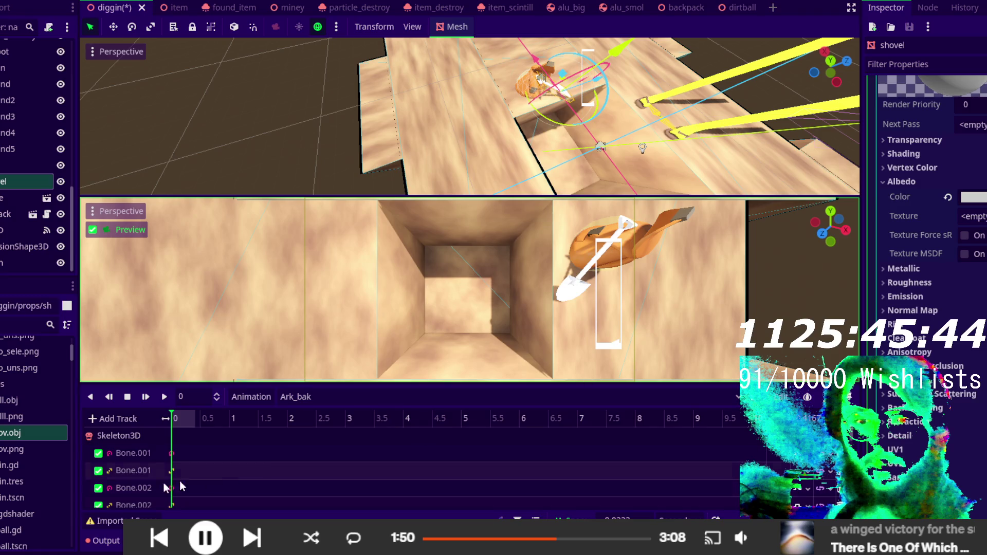
{"action": "mouse_move", "coordinate": [33, 449]}
{"action": "left_mouse_down"}
{"action": "mouse_move", "coordinate": [177, 394]}
{"action": "mouse_move", "coordinate": [955, 220]}
{"action": "mouse_move", "coordinate": [984, 224]}
{"action": "left_mouse_up"}
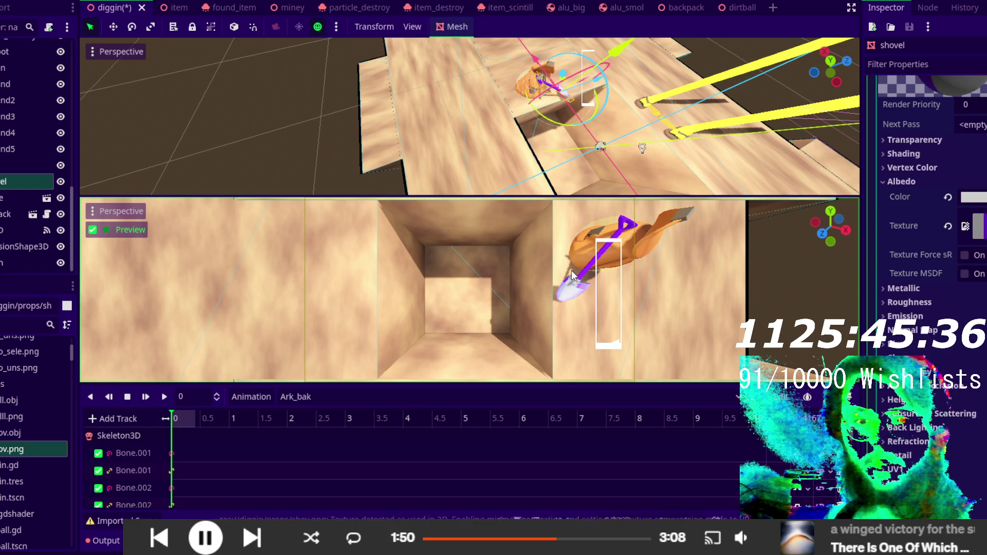
{"action": "left_click_drag", "start_coordinate": [514, 169], "coordinate": [463, 191]}
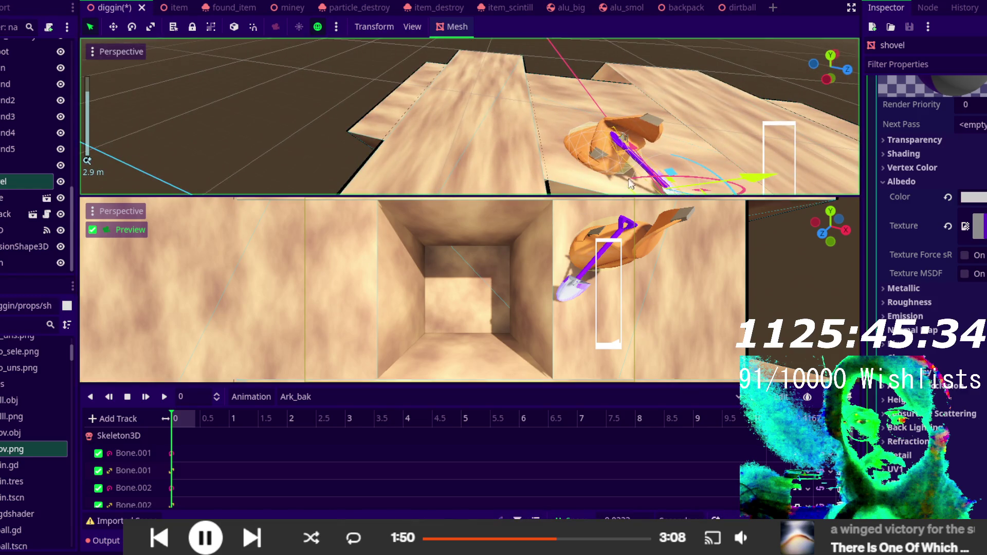
{"action": "mouse_move", "coordinate": [683, 134]}
{"action": "left_mouse_down"}
{"action": "mouse_move", "coordinate": [648, 87]}
{"action": "mouse_move", "coordinate": [683, 100]}
{"action": "mouse_move", "coordinate": [622, 173]}
{"action": "mouse_move", "coordinate": [645, 173]}
{"action": "mouse_move", "coordinate": [486, 166]}
{"action": "mouse_move", "coordinate": [494, 194]}
{"action": "mouse_move", "coordinate": [479, 55]}
{"action": "mouse_move", "coordinate": [485, 73]}
{"action": "mouse_move", "coordinate": [606, 45]}
{"action": "mouse_move", "coordinate": [635, 181]}
{"action": "mouse_move", "coordinate": [598, 45]}
{"action": "mouse_move", "coordinate": [584, 51]}
{"action": "mouse_move", "coordinate": [593, 78]}
{"action": "left_mouse_up"}
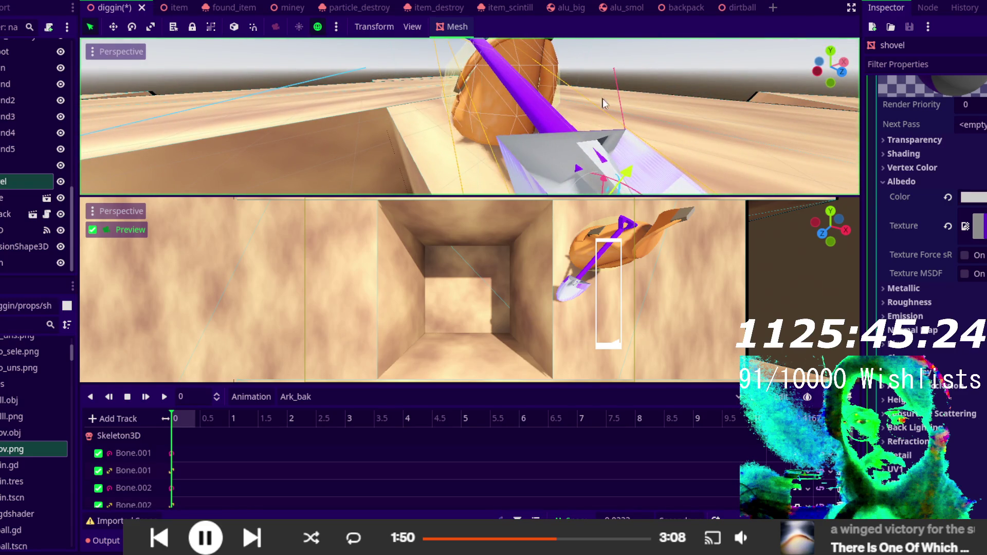
{"action": "scroll", "coordinate": [626, 143], "scroll_direction": "down", "scroll_amount": 5}
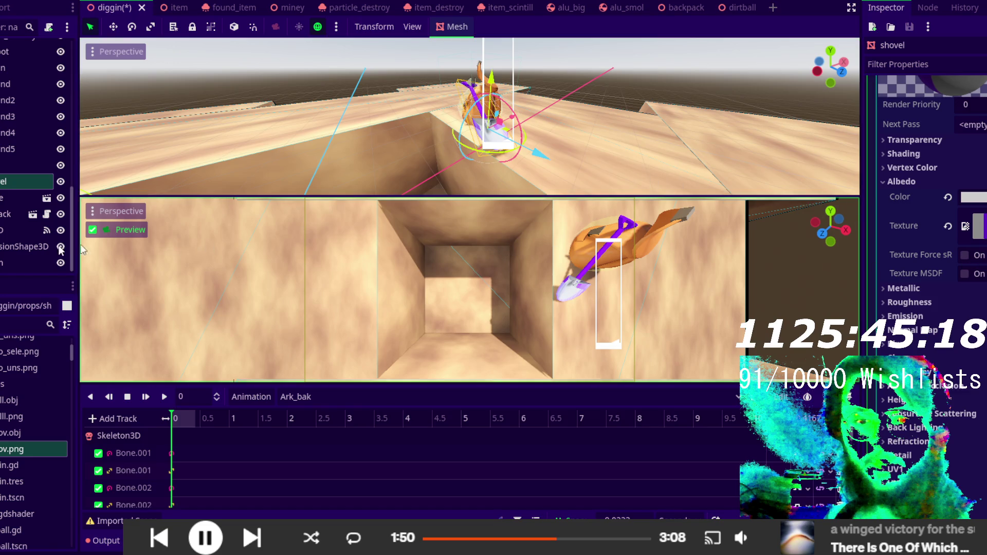
- Assign the drill .obj model as the drill node's Mesh
{"action": "left_click", "coordinate": [10, 166]}
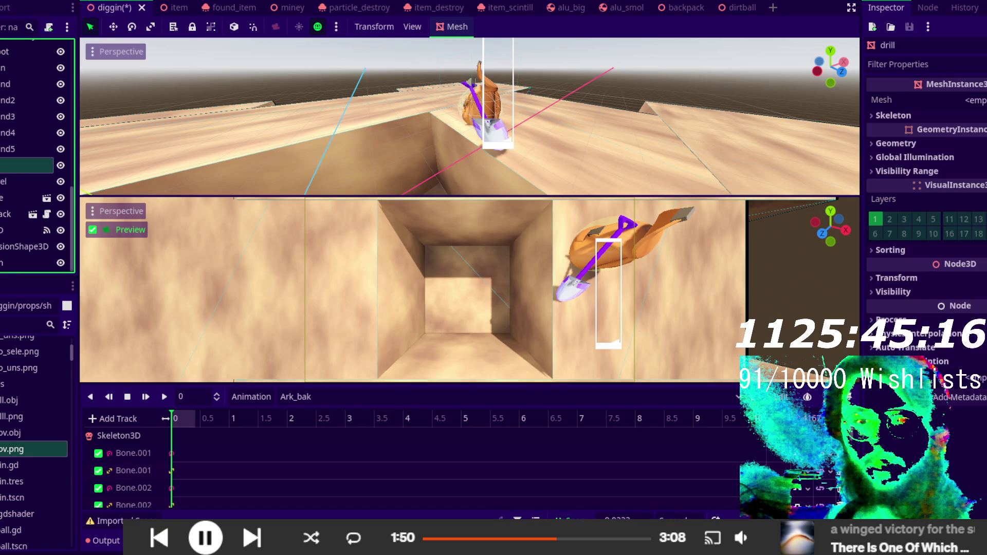
{"action": "mouse_move", "coordinate": [11, 400]}
{"action": "left_mouse_down"}
{"action": "mouse_move", "coordinate": [632, 267]}
{"action": "mouse_move", "coordinate": [843, 77]}
{"action": "mouse_move", "coordinate": [969, 102]}
{"action": "left_mouse_up"}
{"action": "left_click", "coordinate": [969, 110]}
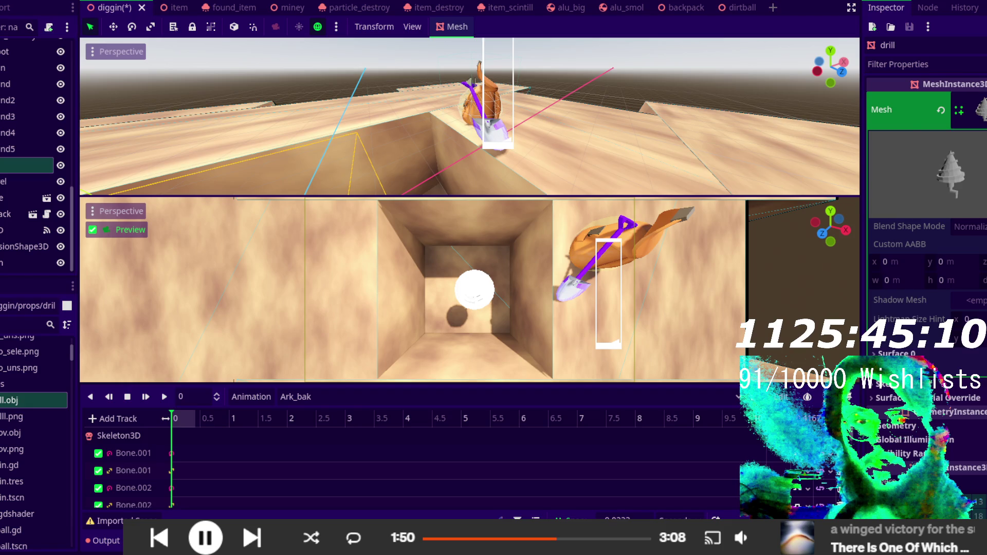
{"action": "left_click", "coordinate": [974, 109]}
{"action": "key", "text": "Escape"}
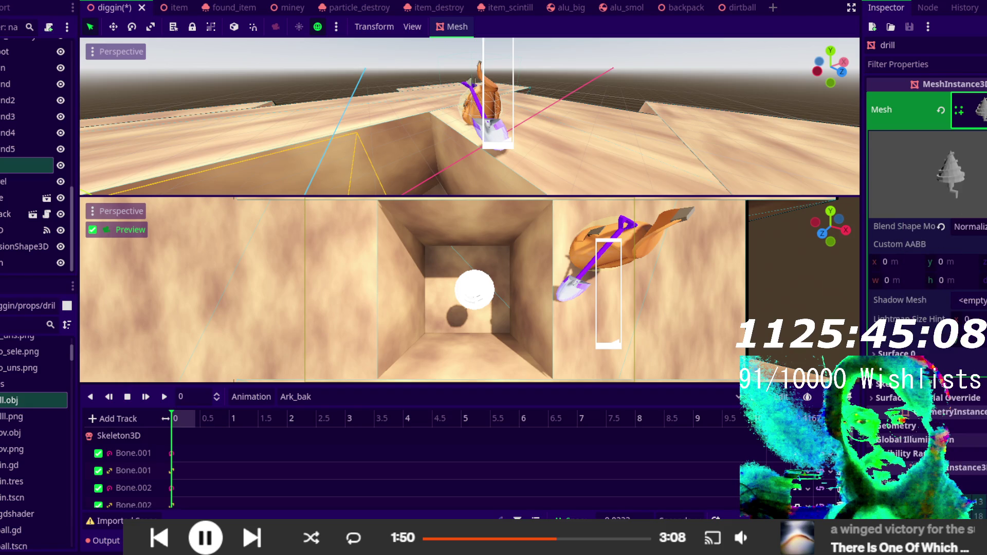
{"action": "left_click", "coordinate": [970, 300]}
{"action": "left_click", "coordinate": [895, 353]}
- Apply the drill png as the Albedo Texture of Surface 0's material
{"action": "left_click", "coordinate": [894, 353]}
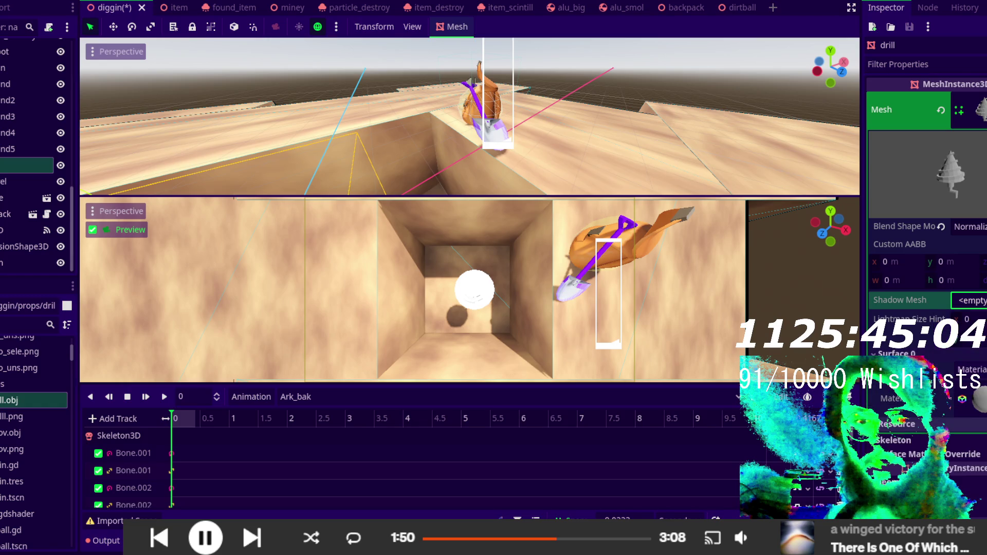
{"action": "left_click", "coordinate": [977, 400]}
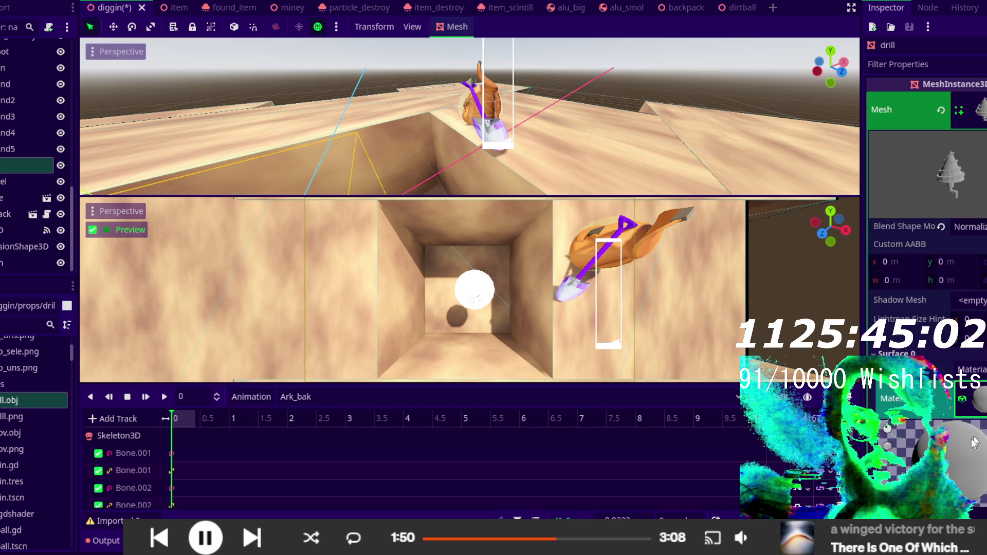
{"action": "scroll", "coordinate": [976, 438], "scroll_direction": "down", "scroll_amount": 3}
{"action": "scroll", "coordinate": [976, 438], "scroll_direction": "down", "scroll_amount": 4}
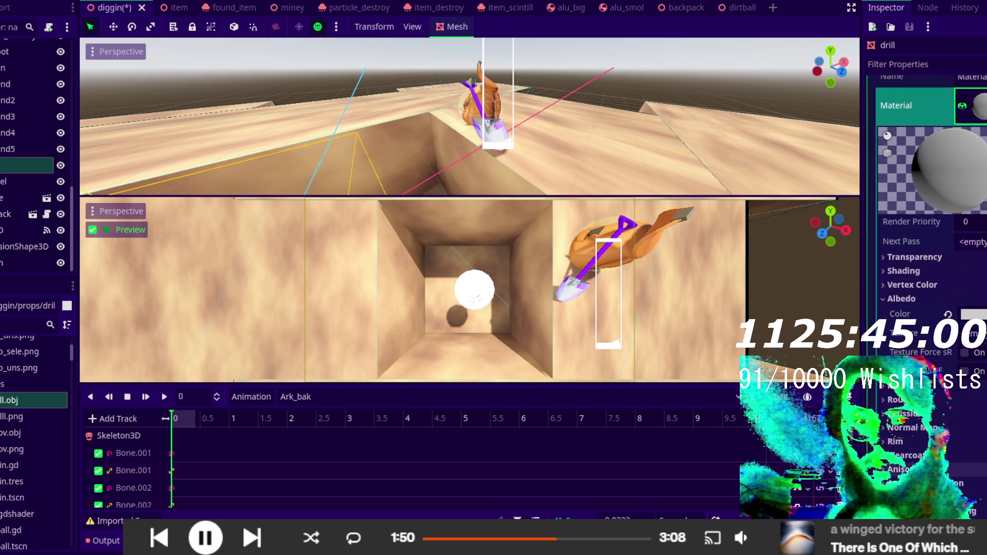
{"action": "mouse_move", "coordinate": [2, 417]}
{"action": "left_mouse_down"}
{"action": "mouse_move", "coordinate": [966, 334]}
{"action": "mouse_move", "coordinate": [965, 349]}
{"action": "left_mouse_up"}
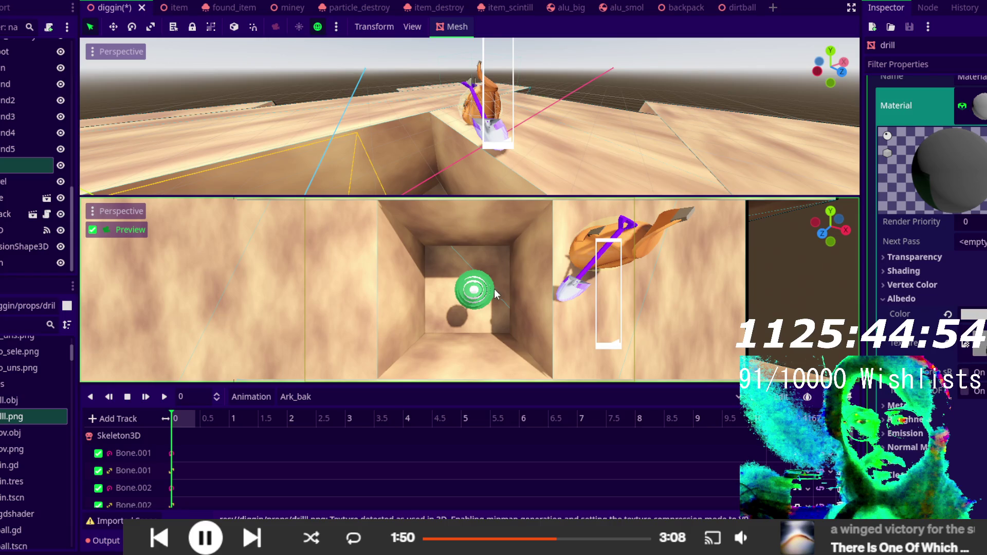
{"action": "scroll", "coordinate": [412, 142], "scroll_direction": "down", "scroll_amount": 5}
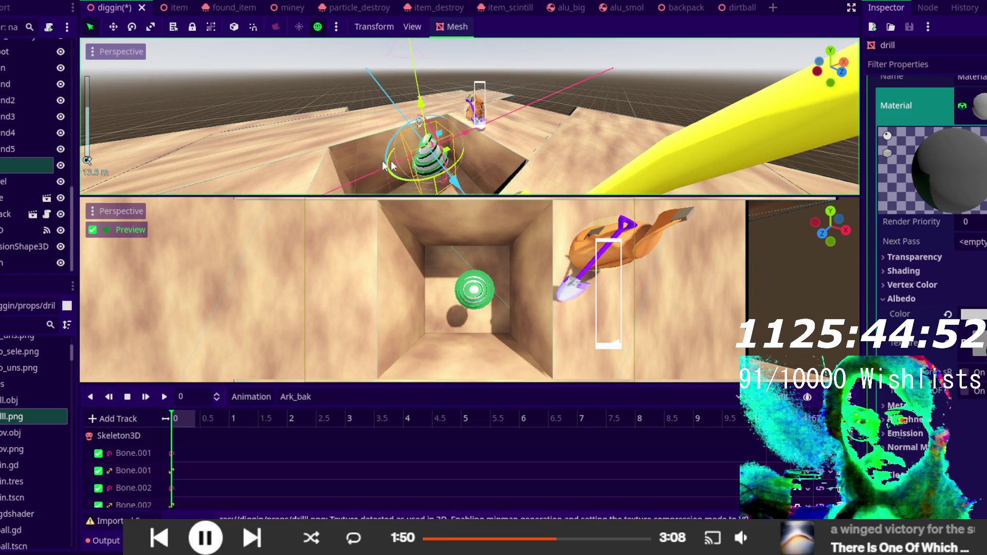
- Rotate the drill about 107 degrees, tilt it, then back about 79 degrees beside the character
{"action": "mouse_move", "coordinate": [392, 148]}
{"action": "left_mouse_down"}
{"action": "mouse_move", "coordinate": [322, 280]}
{"action": "mouse_move", "coordinate": [380, 329]}
{"action": "mouse_move", "coordinate": [468, 338]}
{"action": "mouse_move", "coordinate": [459, 335]}
{"action": "mouse_move", "coordinate": [498, 313]}
{"action": "mouse_move", "coordinate": [489, 311]}
{"action": "left_mouse_up"}
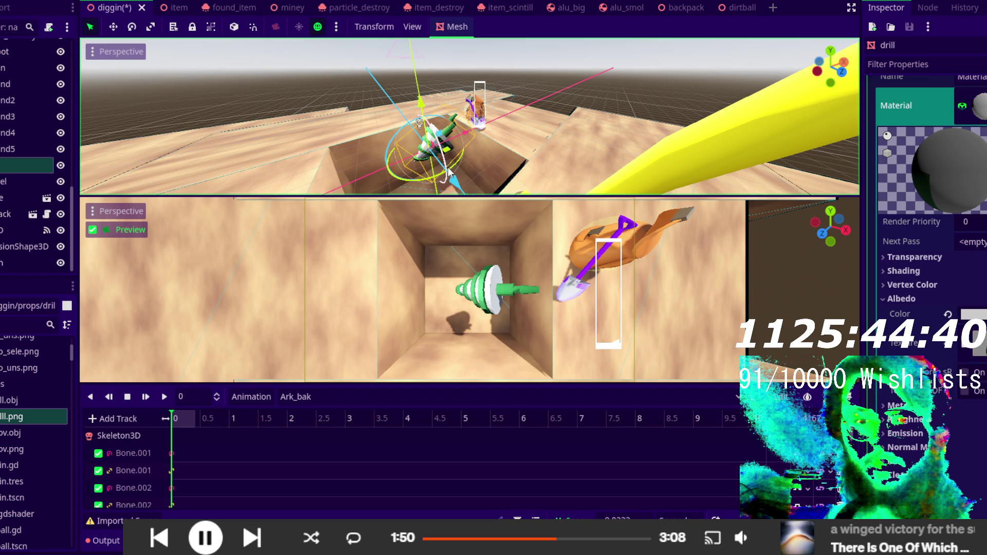
{"action": "left_click_drag", "start_coordinate": [425, 182], "coordinate": [429, 175]}
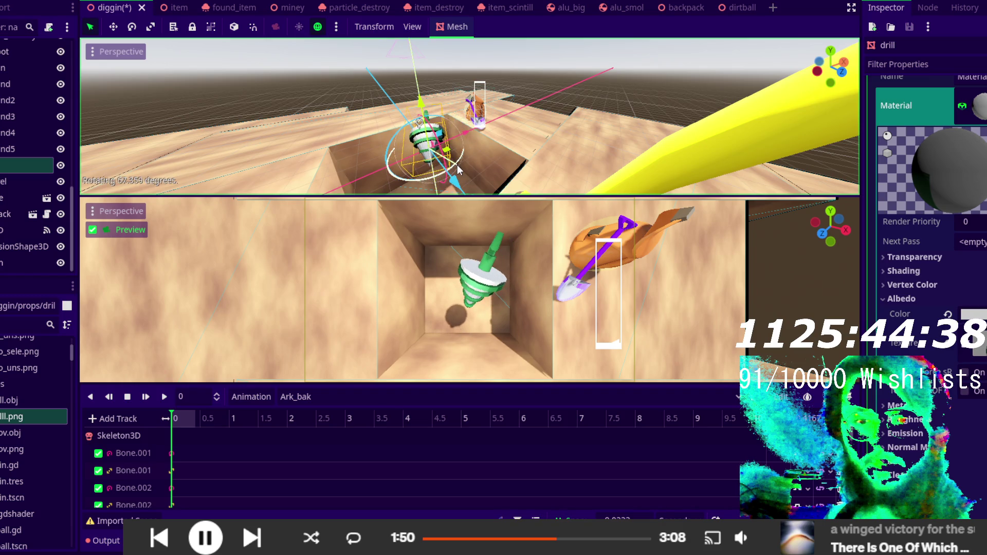
{"action": "mouse_move", "coordinate": [438, 134]}
{"action": "left_mouse_down"}
{"action": "mouse_move", "coordinate": [431, 150]}
{"action": "mouse_move", "coordinate": [404, 132]}
{"action": "mouse_move", "coordinate": [387, 143]}
{"action": "mouse_move", "coordinate": [448, 174]}
{"action": "mouse_move", "coordinate": [495, 254]}
{"action": "mouse_move", "coordinate": [477, 156]}
{"action": "mouse_move", "coordinate": [494, 155]}
{"action": "mouse_move", "coordinate": [529, 122]}
{"action": "left_mouse_up"}
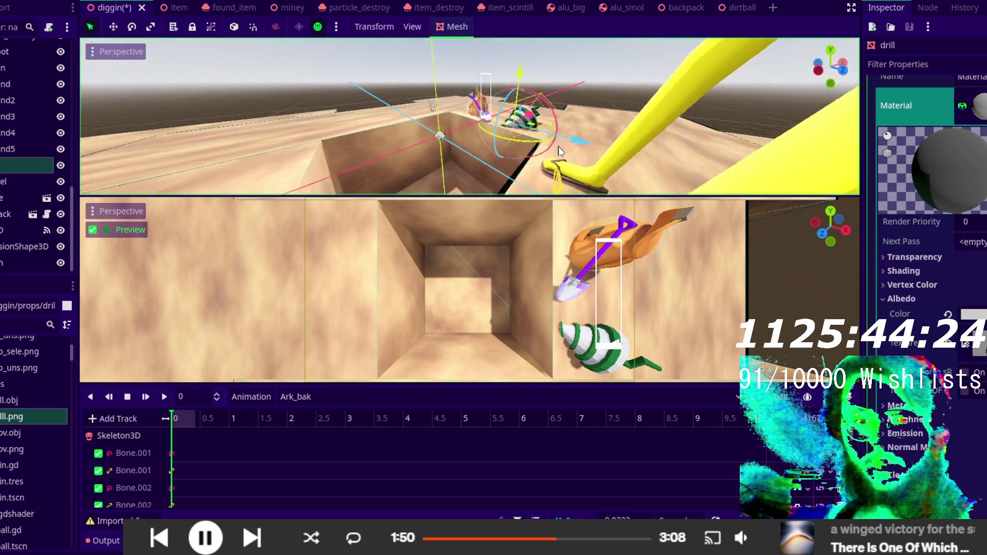
{"action": "scroll", "coordinate": [925, 439], "scroll_direction": "down", "scroll_amount": 3}
{"action": "scroll", "coordinate": [925, 435], "scroll_direction": "down", "scroll_amount": 5}
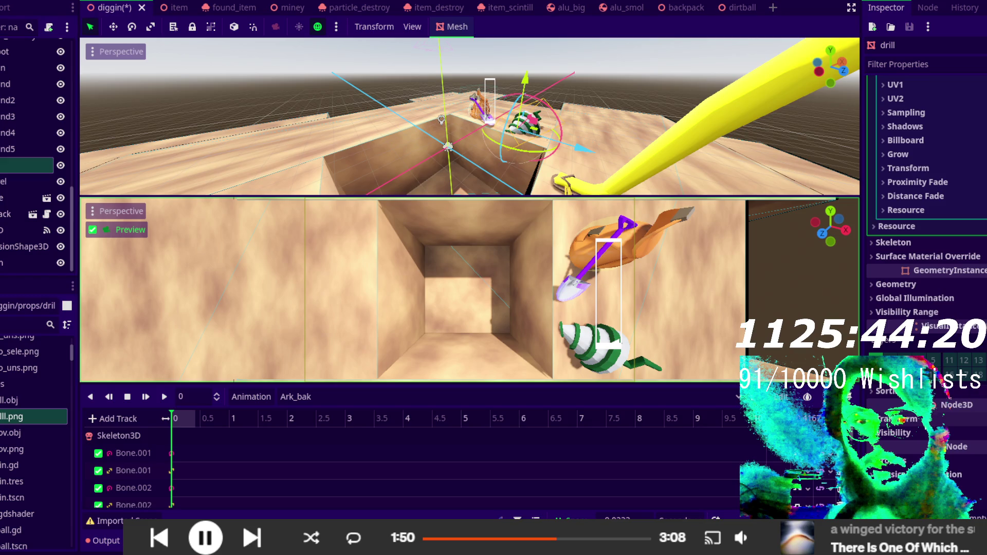
{"action": "left_click", "coordinate": [897, 419]}
{"action": "scroll", "coordinate": [924, 436], "scroll_direction": "down", "scroll_amount": 2}
{"action": "scroll", "coordinate": [924, 436], "scroll_direction": "up", "scroll_amount": 2}
{"action": "scroll", "coordinate": [924, 436], "scroll_direction": "down", "scroll_amount": 5}
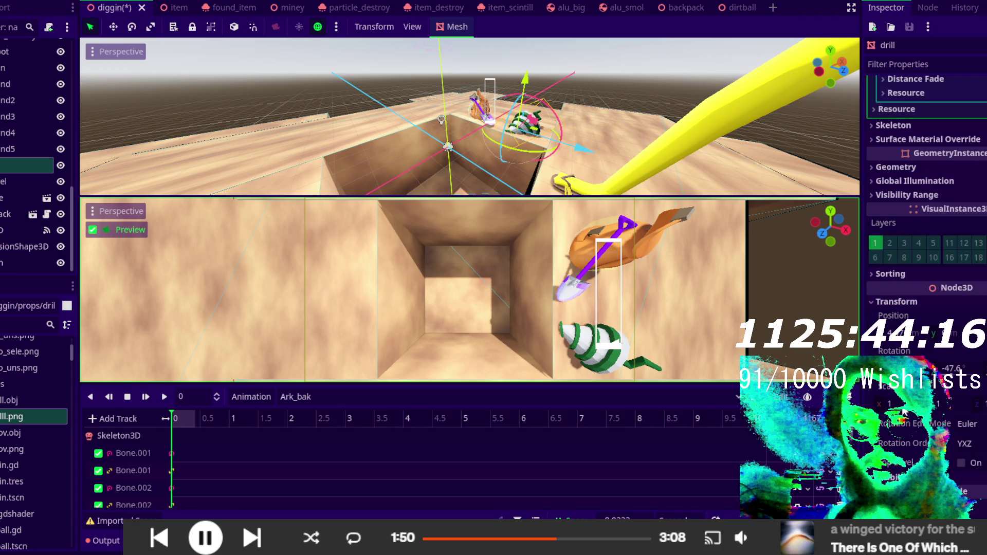
{"action": "left_click", "coordinate": [888, 405]}
{"action": "type", "text": "0.5"}
{"action": "key", "text": "Return"}
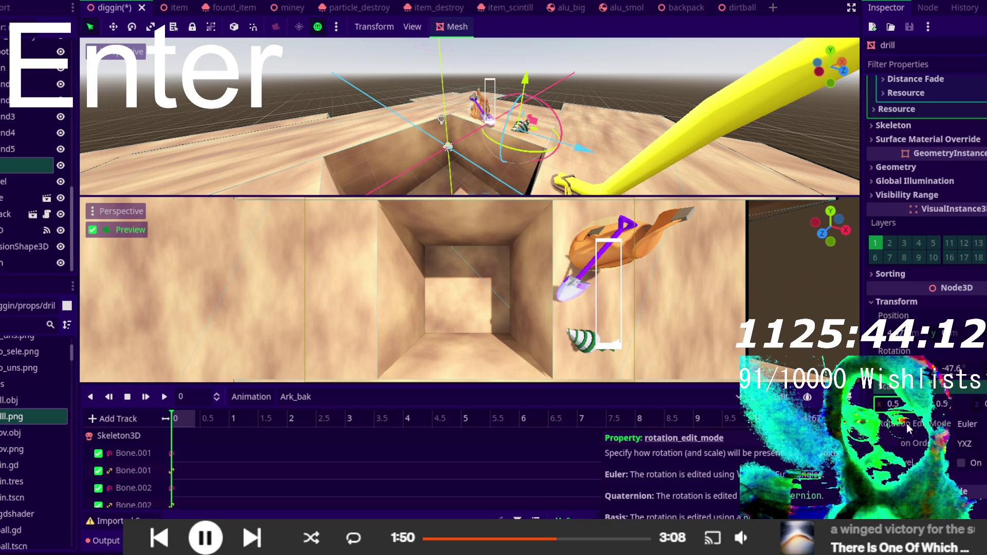
{"action": "left_click", "coordinate": [892, 404]}
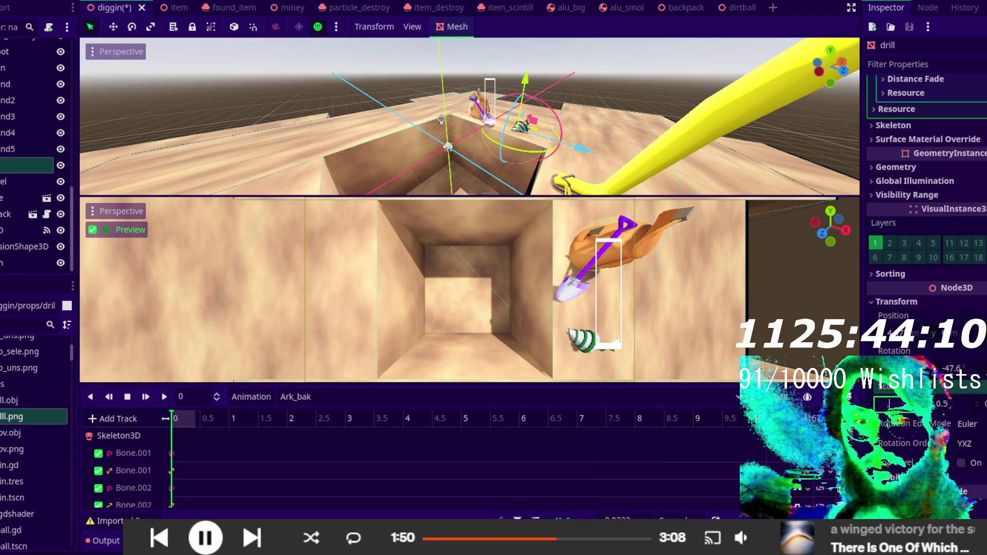
{"action": "type", "text": "0.7"}
{"action": "key", "text": "Return"}
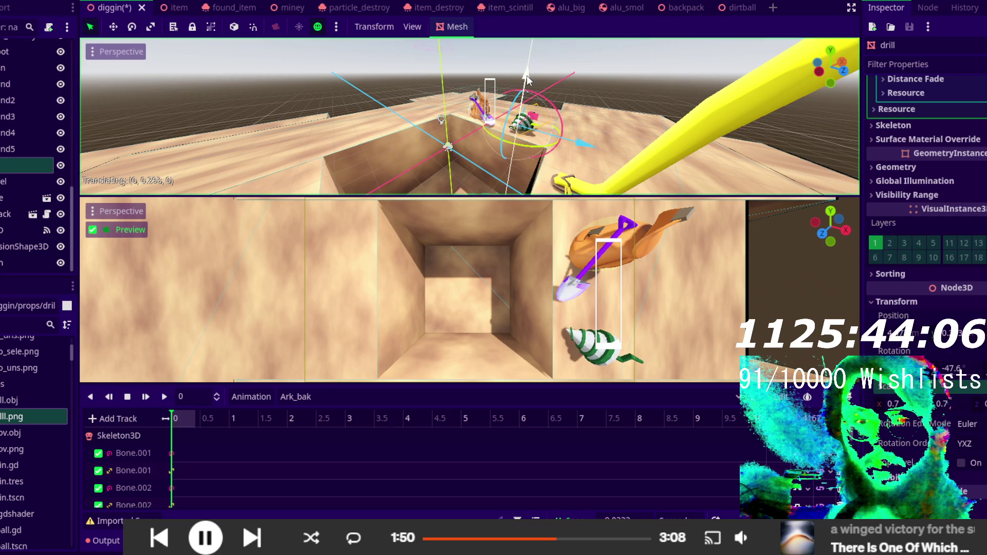
{"action": "mouse_move", "coordinate": [530, 92]}
{"action": "left_mouse_down"}
{"action": "mouse_move", "coordinate": [561, 106]}
{"action": "mouse_move", "coordinate": [486, 93]}
{"action": "mouse_move", "coordinate": [548, 106]}
{"action": "left_mouse_up"}
{"action": "scroll", "coordinate": [548, 102], "scroll_direction": "up", "scroll_amount": 6}
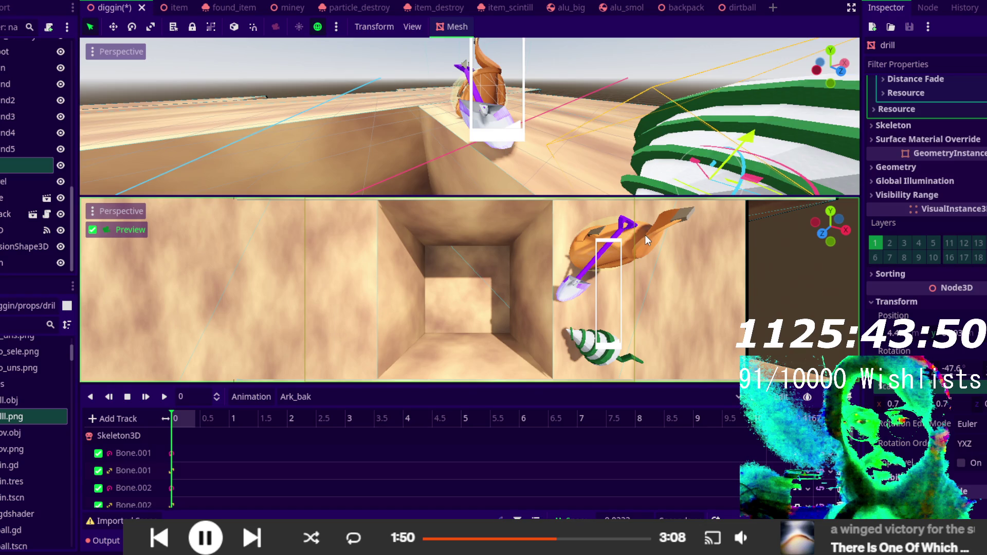
{"action": "left_click", "coordinate": [11, 67]}
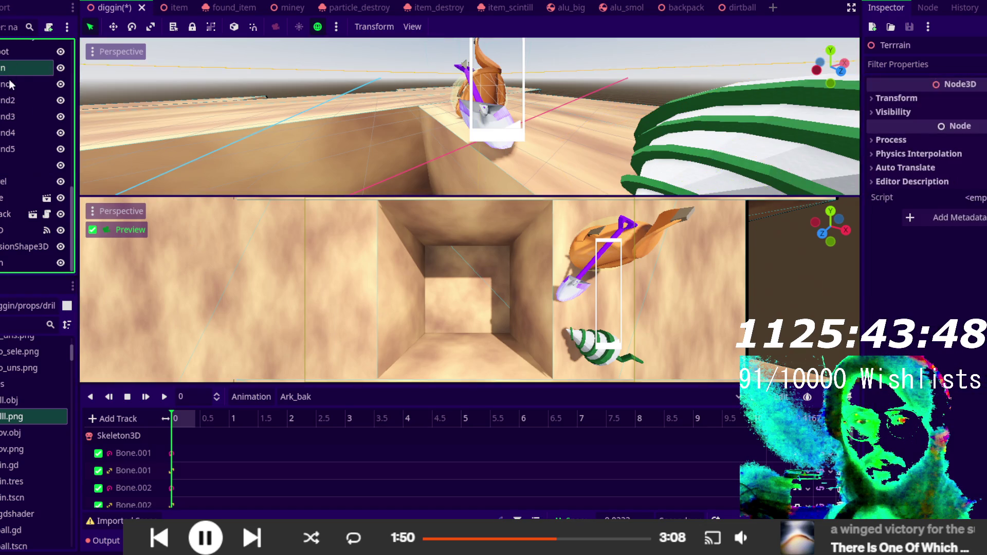
- Add a MeshInstance3D node under Terrain
{"action": "key", "text": "ctrl+a"}
{"action": "type", "text": "mesh"}
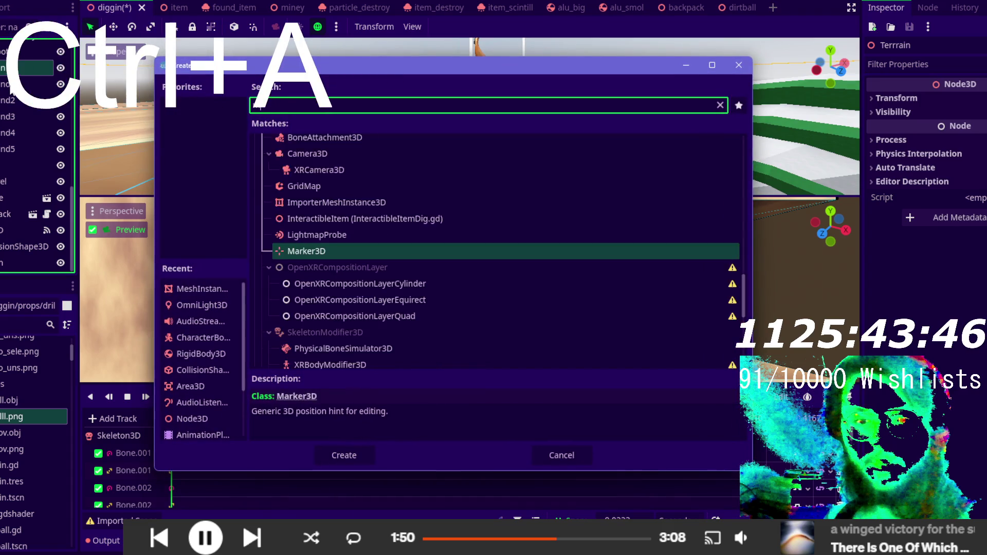
{"action": "key", "text": "Return"}
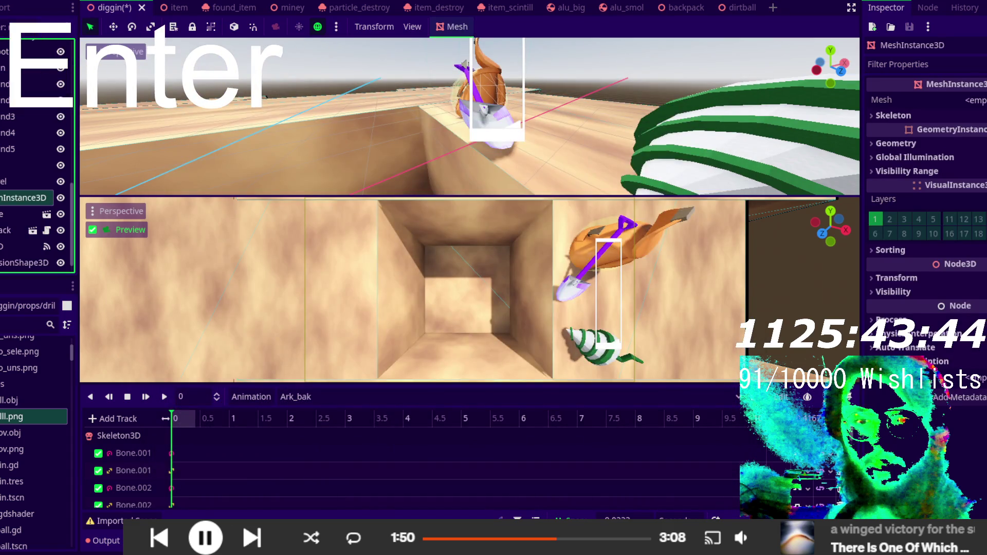
- Filter the files for 'cacti' and instance cacti.fbx into the dig scene
{"action": "left_click", "coordinate": [26, 325]}
{"action": "type", "text": "cacti"}
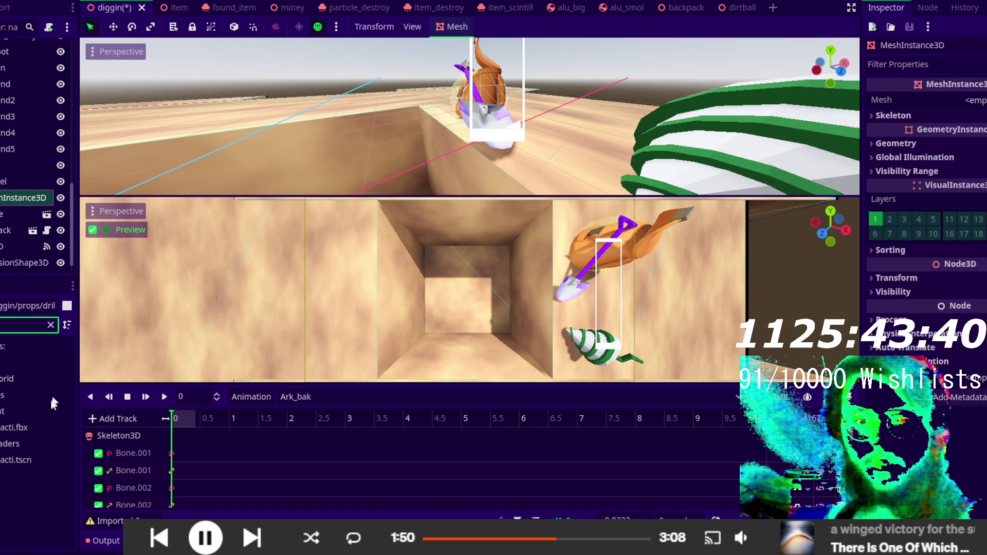
{"action": "left_click", "coordinate": [4, 430]}
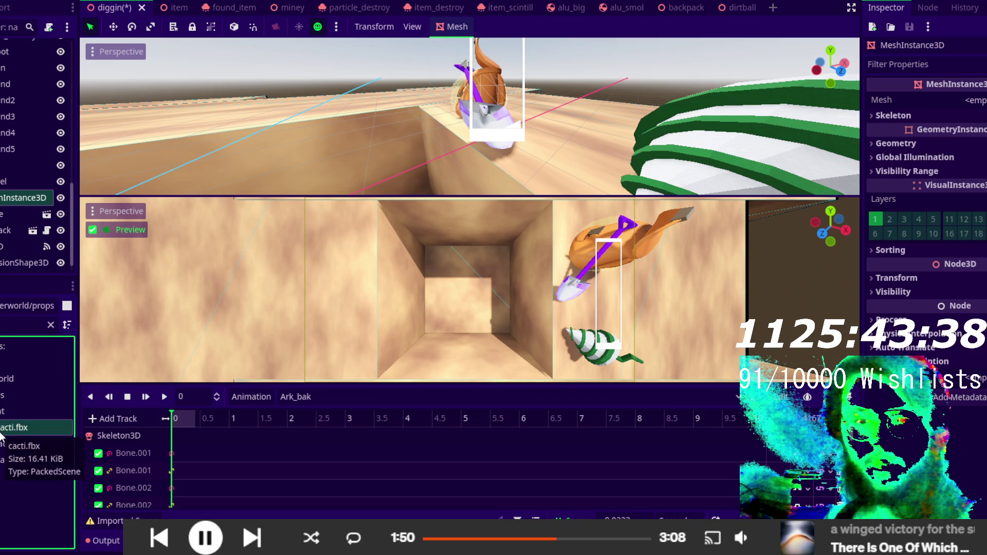
{"action": "mouse_move", "coordinate": [3, 431]}
{"action": "left_mouse_down"}
{"action": "mouse_move", "coordinate": [411, 133]}
{"action": "mouse_move", "coordinate": [861, 151]}
{"action": "mouse_move", "coordinate": [19, 180]}
{"action": "mouse_move", "coordinate": [21, 197]}
{"action": "mouse_move", "coordinate": [6, 128]}
{"action": "mouse_move", "coordinate": [7, 68]}
{"action": "mouse_move", "coordinate": [3, 118]}
{"action": "left_mouse_up"}
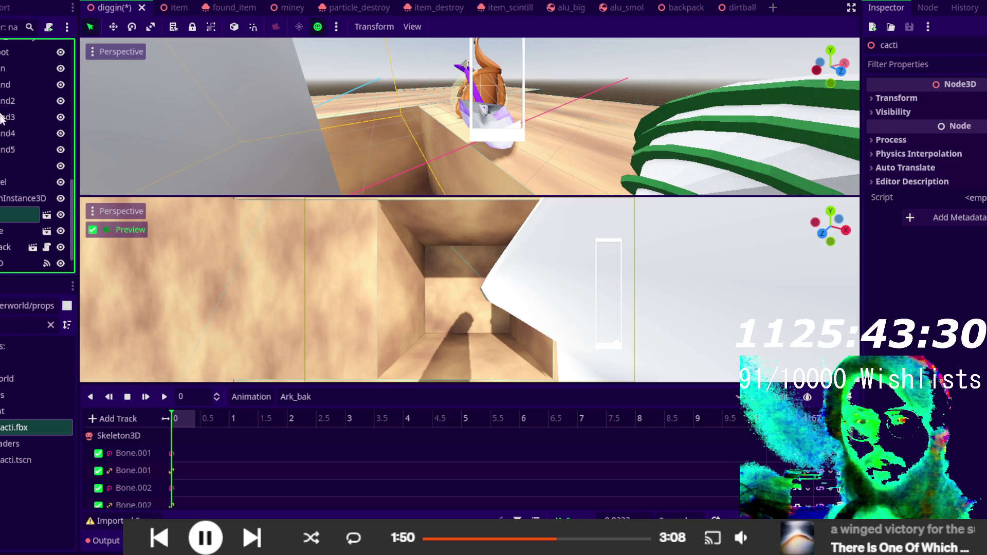
- Delete the empty MeshInstance3D and make the cacti instance local
{"action": "left_click", "coordinate": [4, 198]}
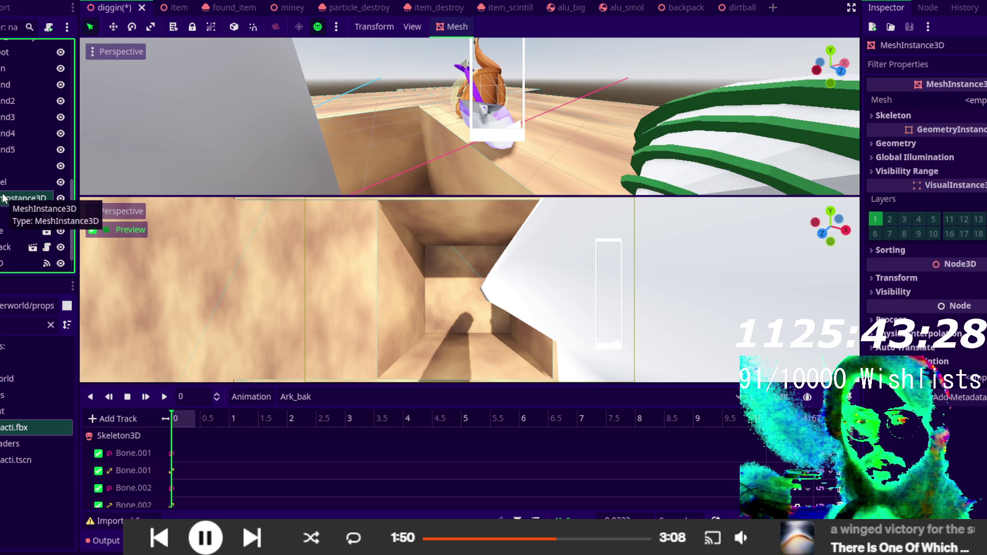
{"action": "key", "text": "Delete"}
{"action": "key", "text": "Return"}
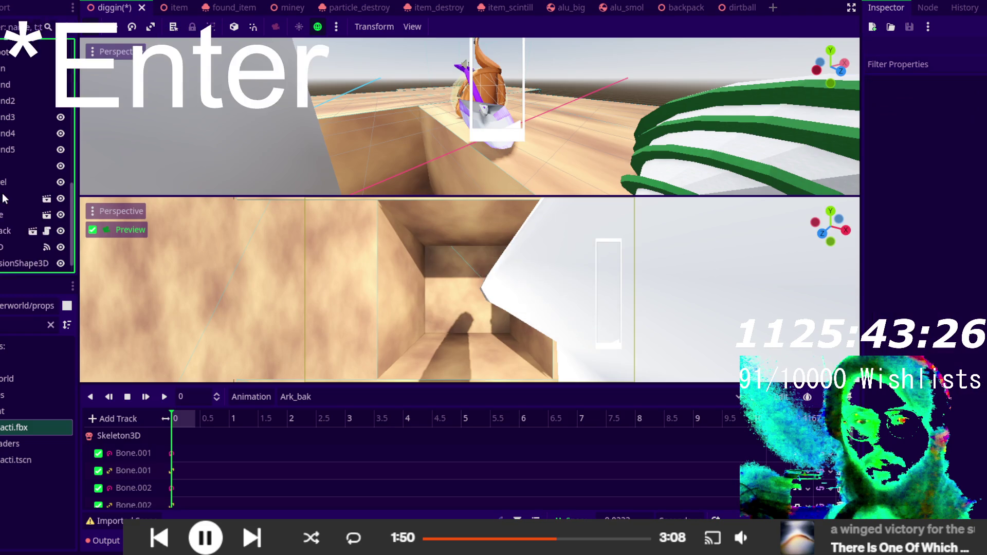
{"action": "left_click", "coordinate": [2, 200]}
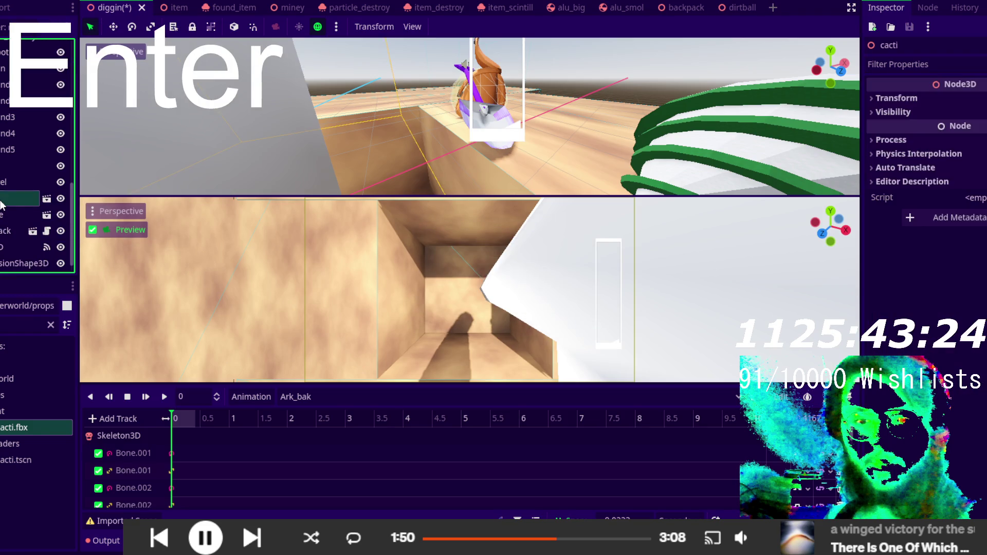
{"action": "right_click", "coordinate": [29, 199]}
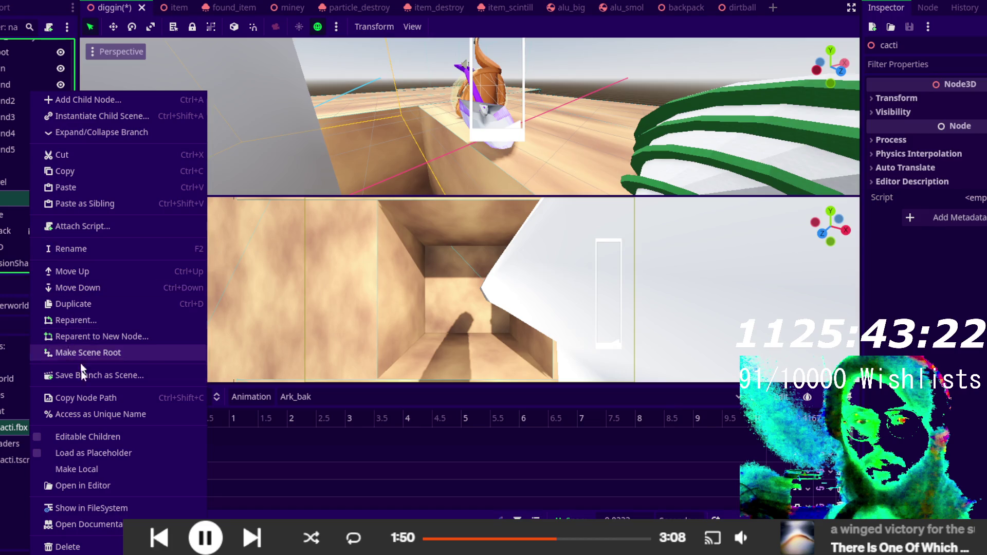
{"action": "left_click", "coordinate": [99, 469]}
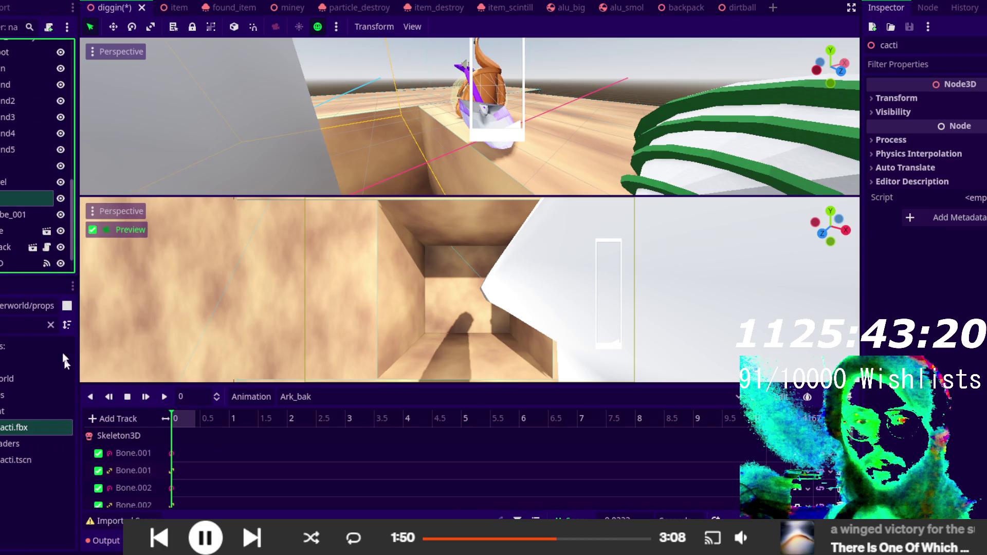
- Move Cube_001 out of the cacti node and rename it 'cacti2'
{"action": "left_click_drag", "start_coordinate": [12, 215], "coordinate": [8, 208]}
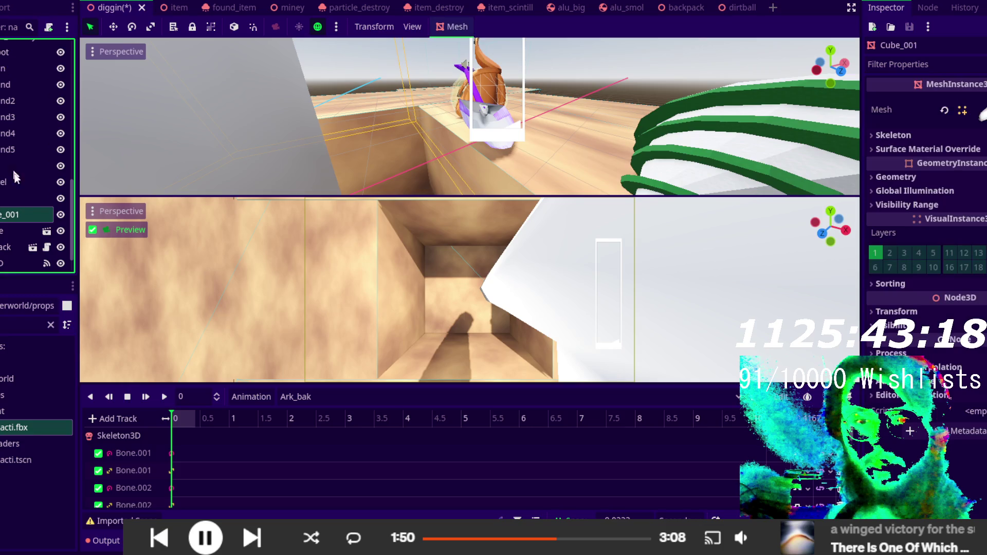
{"action": "left_click", "coordinate": [8, 211]}
{"action": "left_click", "coordinate": [11, 214]}
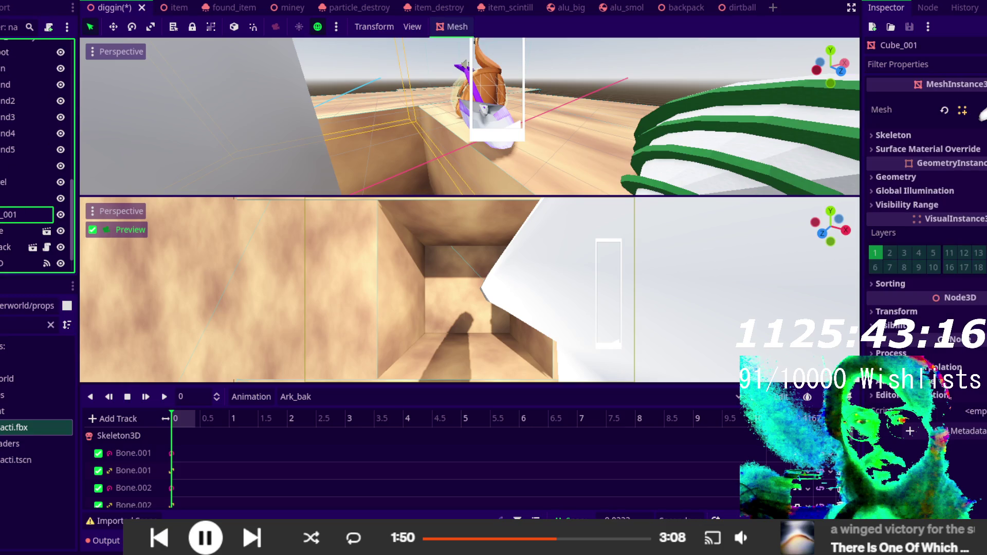
{"action": "key", "text": "ctrl+a"}
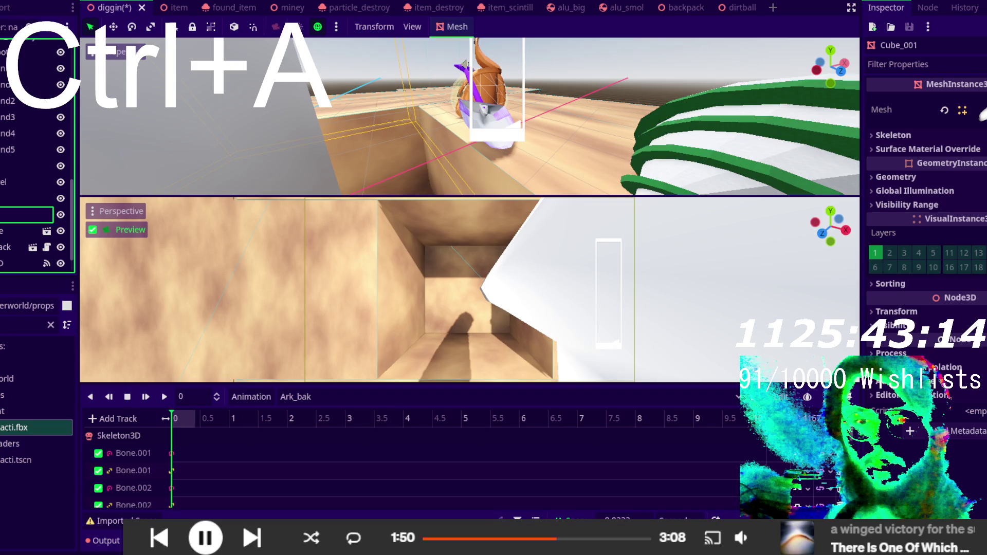
{"action": "type", "text": "cacti2"}
{"action": "key", "text": "Return"}
- Delete the leftover cacti node and shrink cacti2's scale
{"action": "left_click", "coordinate": [7, 200]}
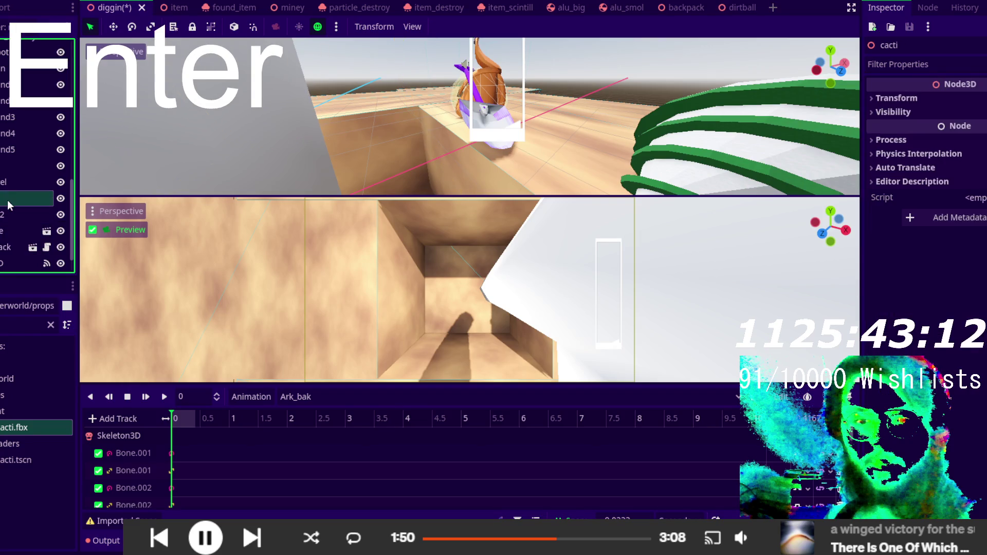
{"action": "key", "text": "Delete"}
{"action": "key", "text": "Return"}
{"action": "left_click", "coordinate": [7, 199]}
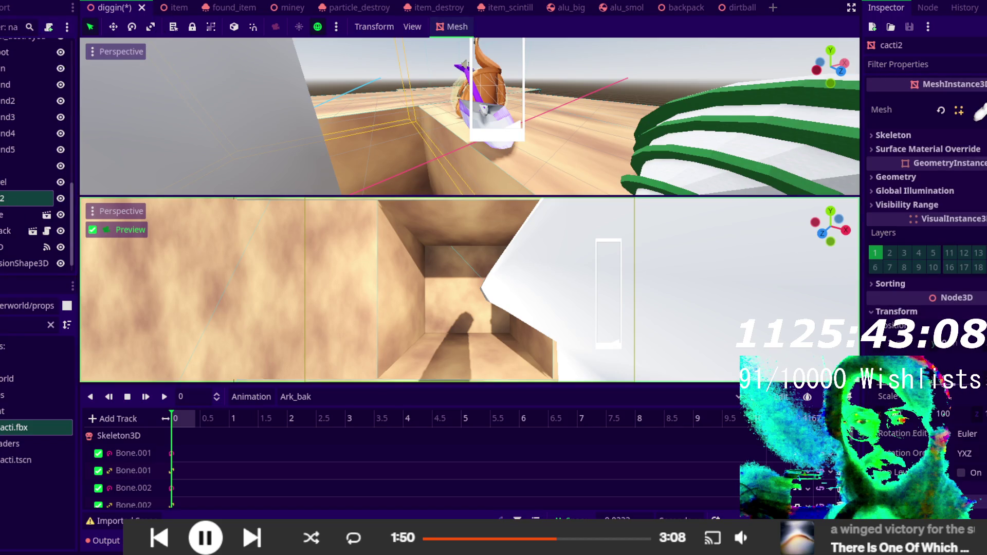
{"action": "key", "text": "Return"}
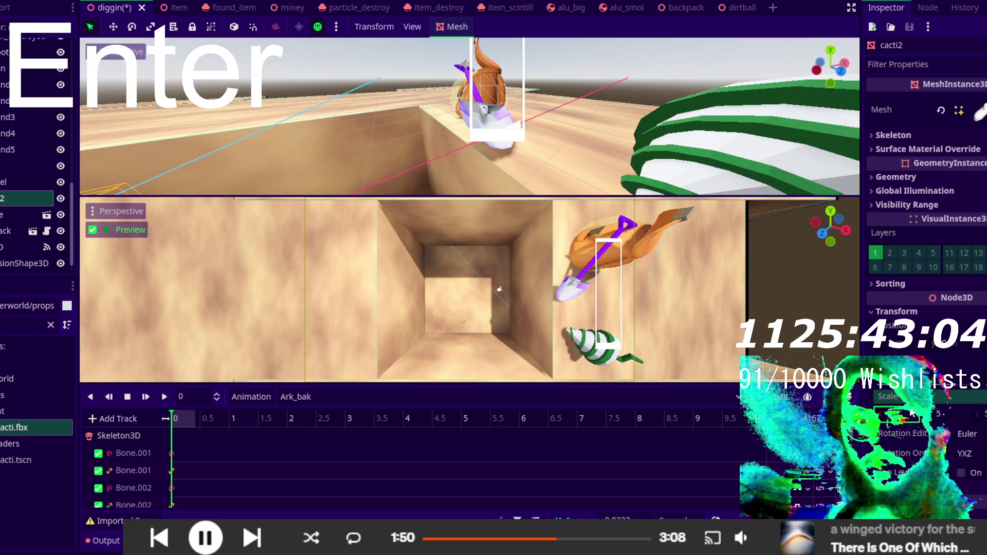
{"action": "key", "text": "Return"}
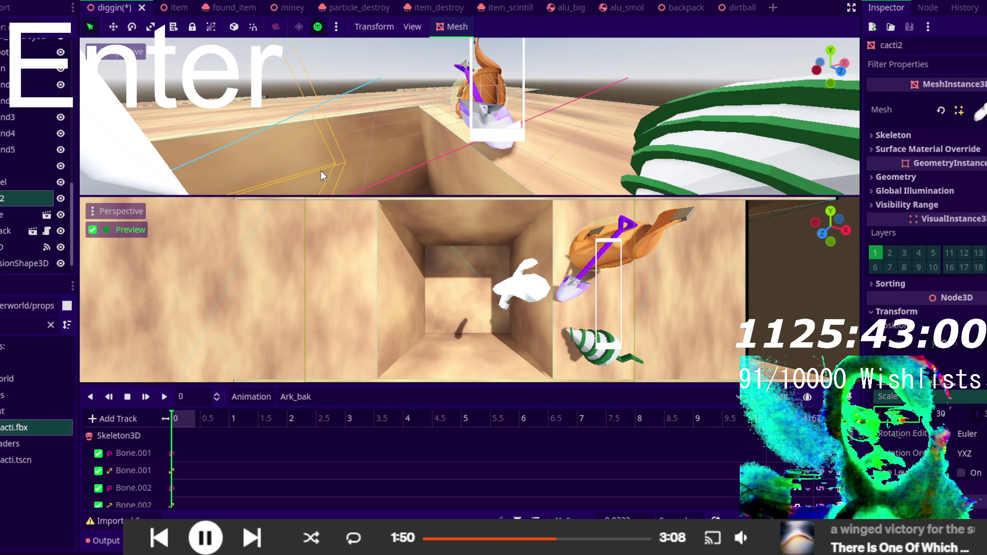
{"action": "scroll", "coordinate": [321, 171], "scroll_direction": "down", "scroll_amount": 5}
{"action": "scroll", "coordinate": [391, 193], "scroll_direction": "down", "scroll_amount": 3}
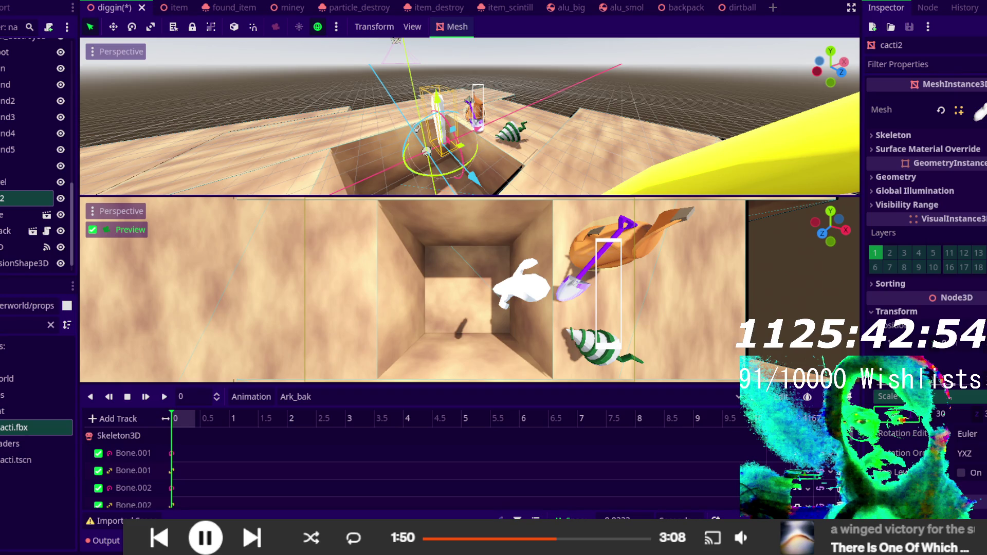
- Move cacti2 along X and Z to x -6.329 m, near the pit's edge
{"action": "key", "text": "Return"}
{"action": "scroll", "coordinate": [536, 166], "scroll_direction": "down", "scroll_amount": 5}
{"action": "left_click_drag", "start_coordinate": [536, 166], "coordinate": [456, 155]}
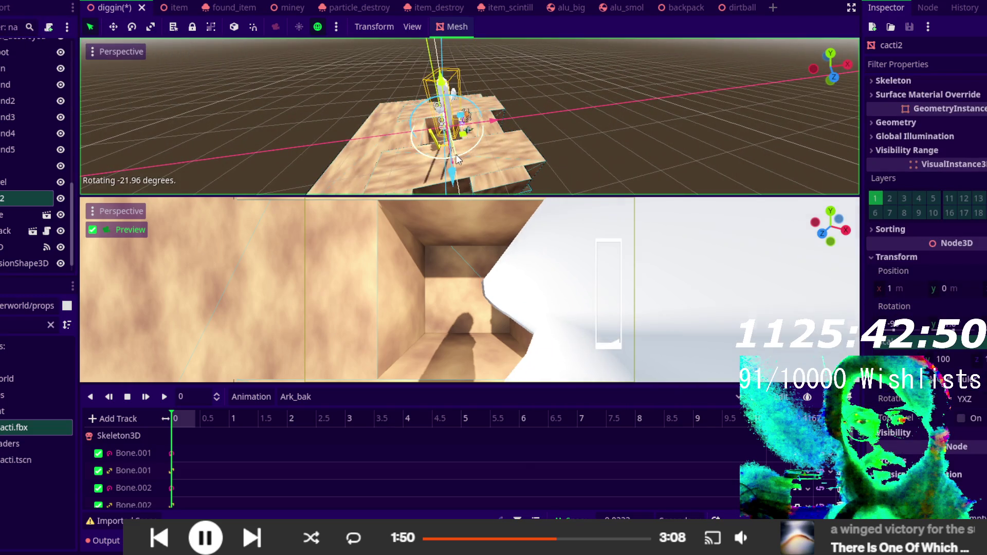
{"action": "left_click_drag", "start_coordinate": [491, 120], "coordinate": [464, 126]}
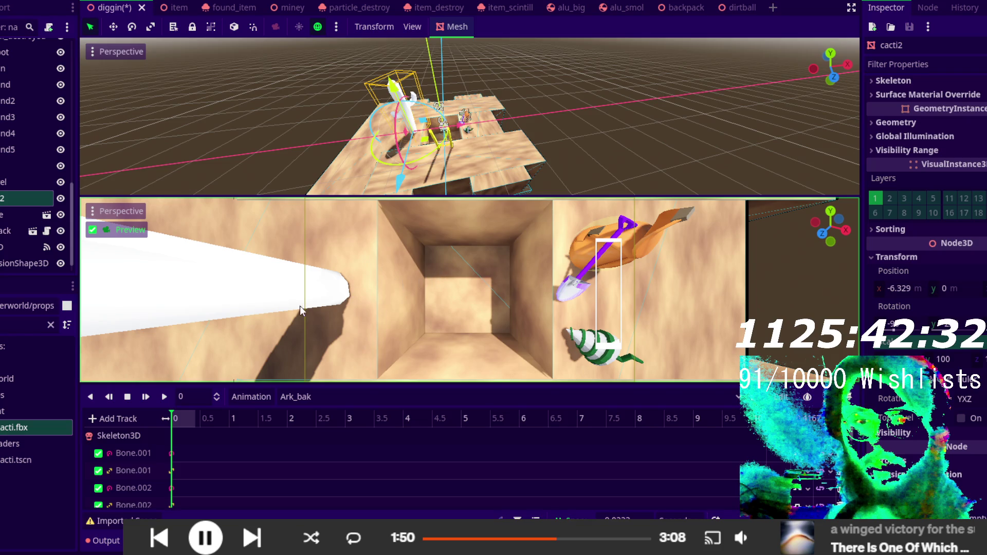
{"action": "left_click_drag", "start_coordinate": [400, 181], "coordinate": [402, 154]}
{"action": "mouse_move", "coordinate": [605, 120]}
{"action": "left_mouse_down"}
{"action": "mouse_move", "coordinate": [545, 161]}
{"action": "mouse_move", "coordinate": [462, 149]}
{"action": "mouse_move", "coordinate": [432, 178]}
{"action": "mouse_move", "coordinate": [365, 137]}
{"action": "mouse_move", "coordinate": [345, 182]}
{"action": "mouse_move", "coordinate": [436, 183]}
{"action": "left_mouse_up"}
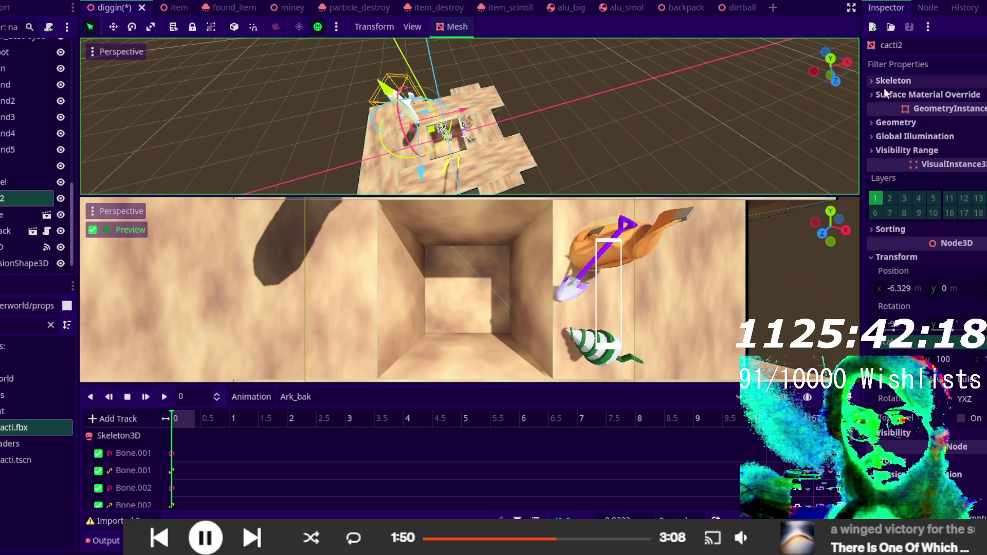
- Give the cactus mesh's Surface 0 a new StandardMaterial3D
{"action": "scroll", "coordinate": [880, 87], "scroll_direction": "up", "scroll_amount": 1}
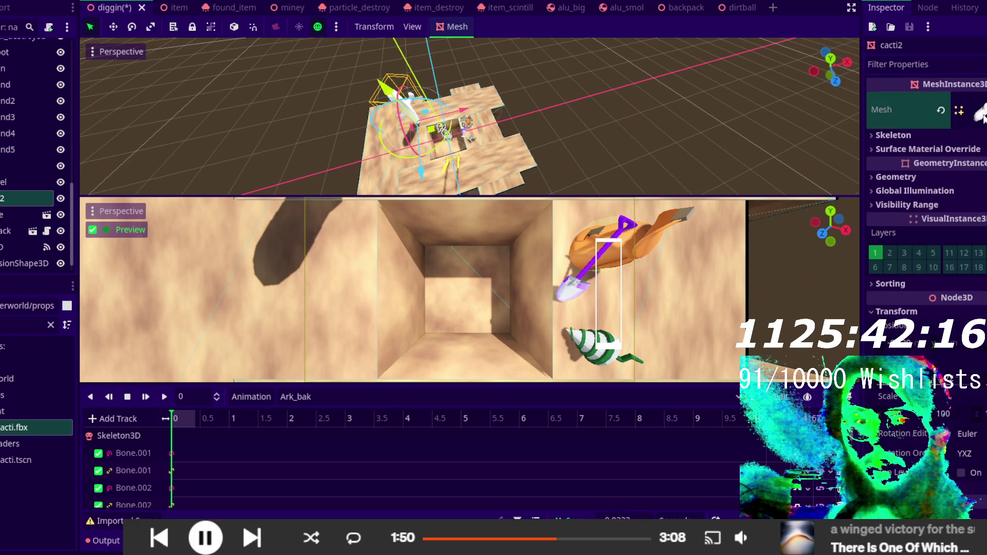
{"action": "left_click", "coordinate": [979, 111]}
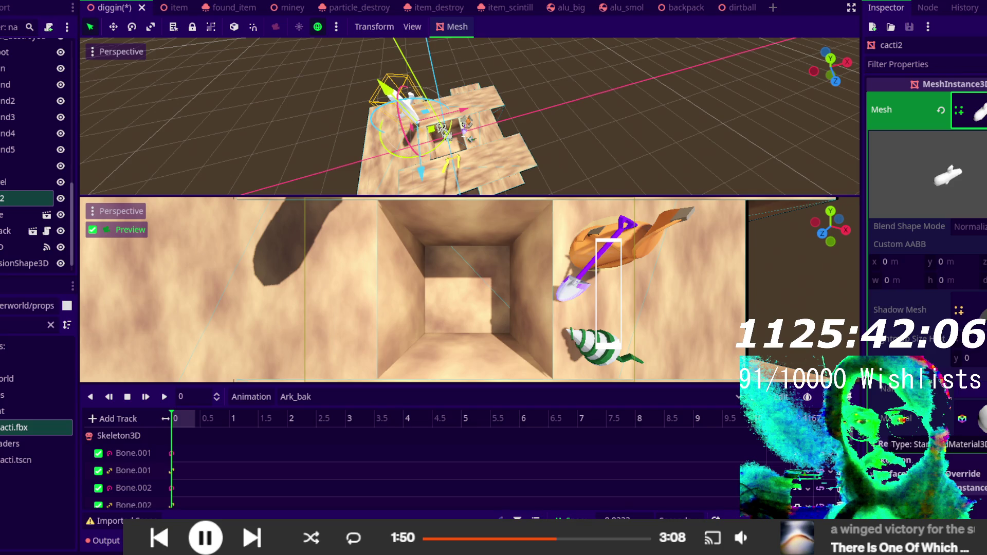
{"action": "left_click", "coordinate": [980, 110]}
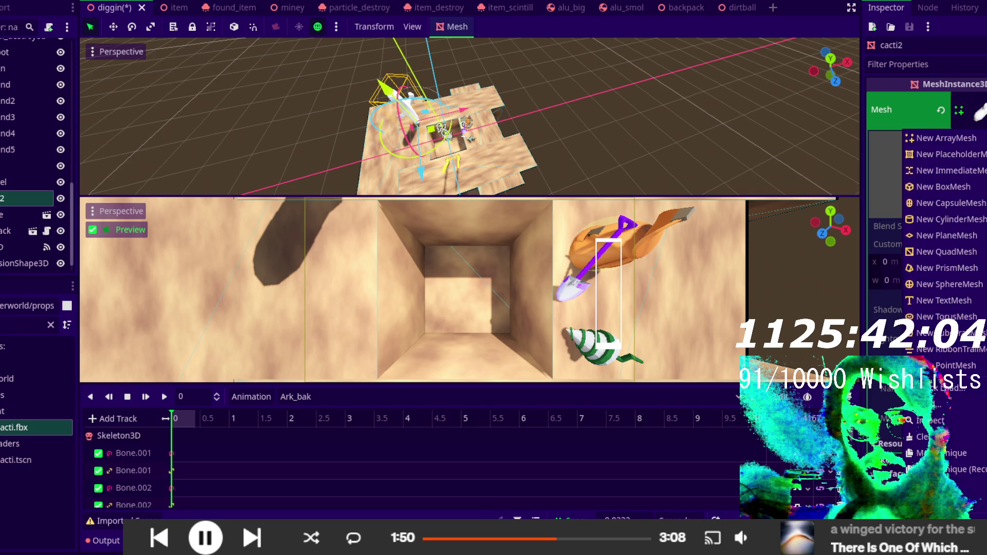
{"action": "key", "text": "Escape"}
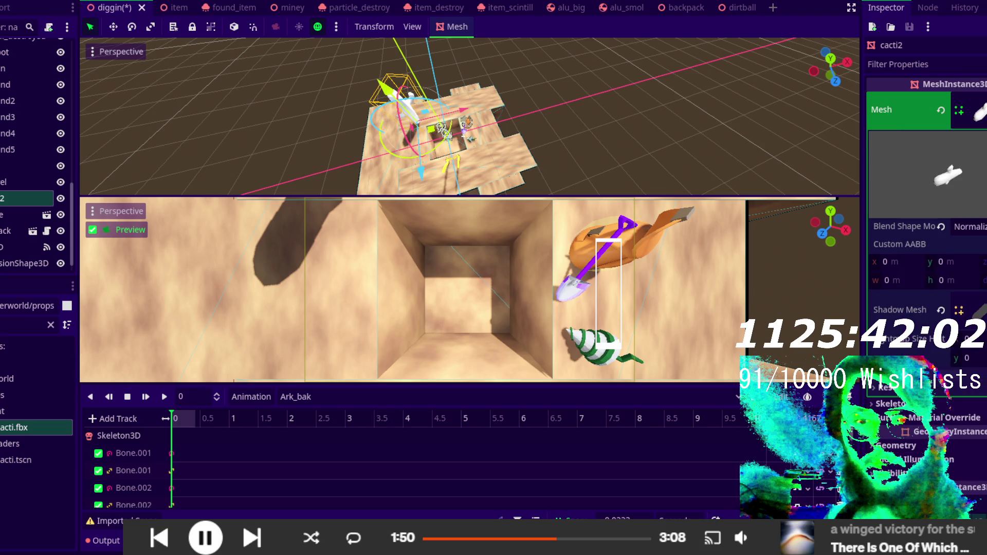
{"action": "left_click", "coordinate": [979, 418]}
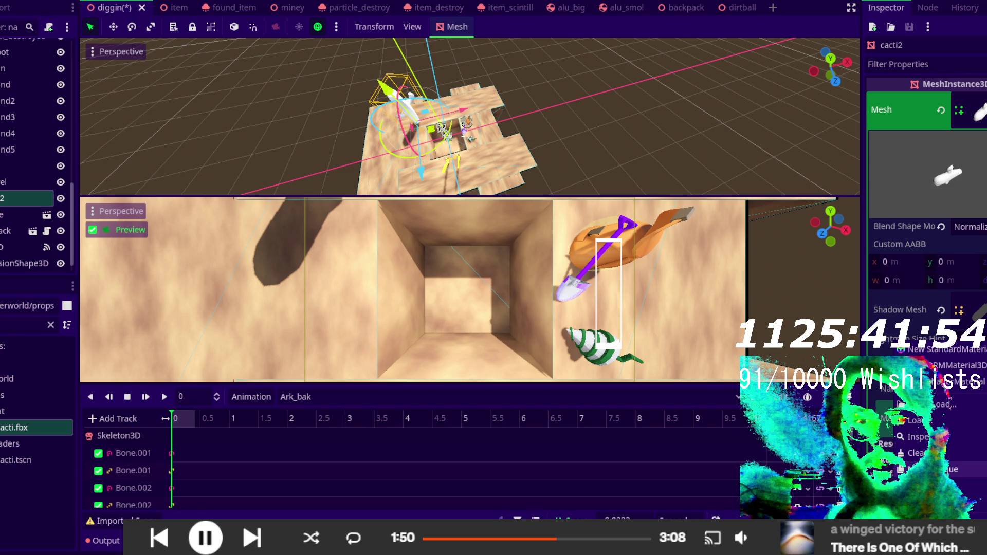
{"action": "left_click", "coordinate": [951, 349]}
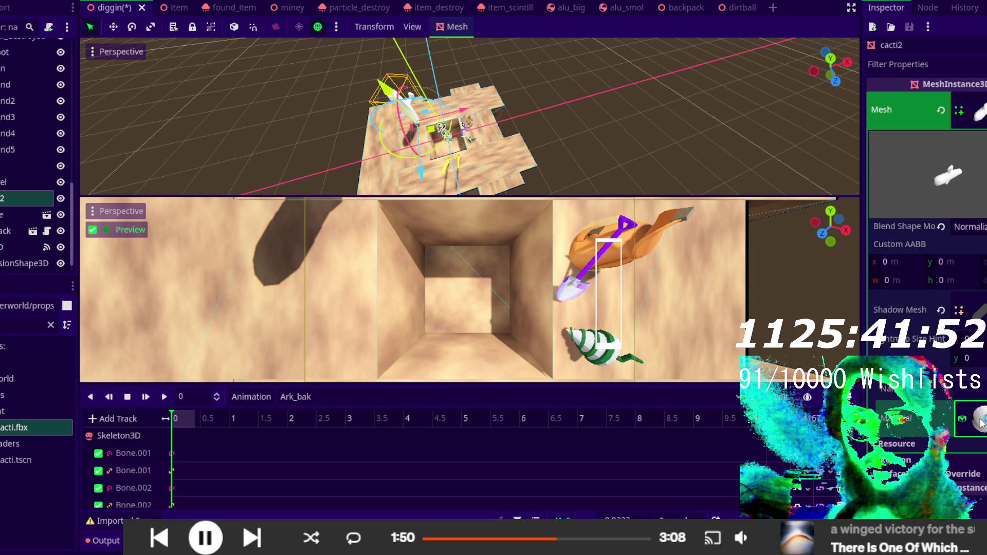
{"action": "scroll", "coordinate": [982, 423], "scroll_direction": "down", "scroll_amount": 5}
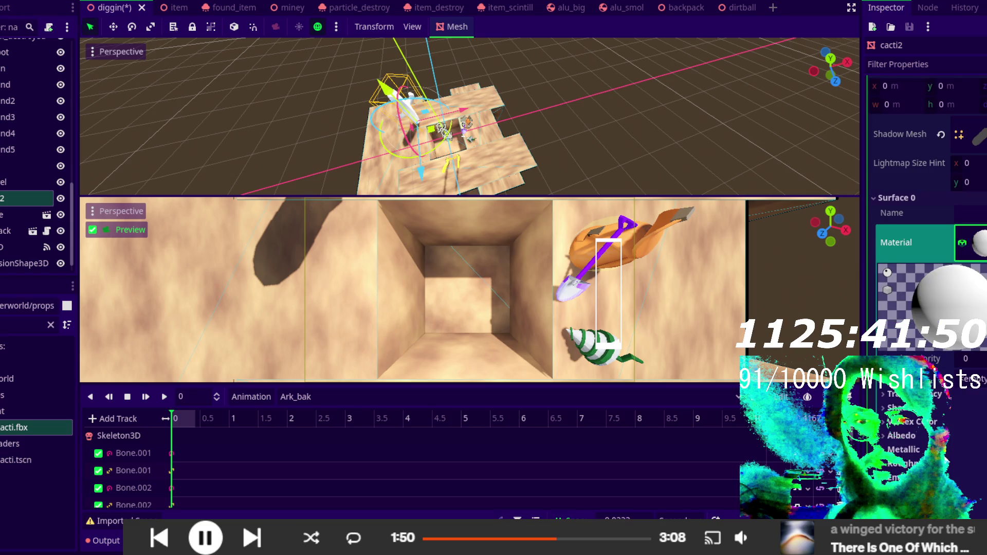